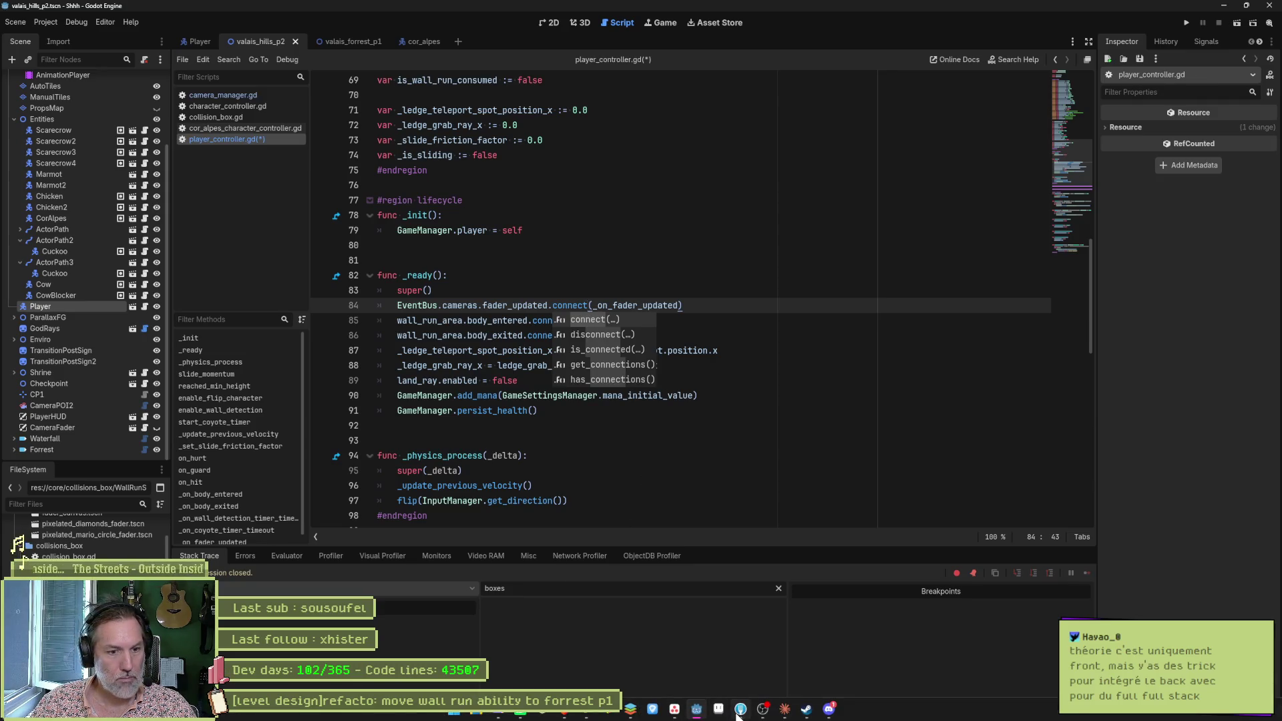
Step: Dismiss the code completion list and launch the current scene with F6 to test player_controller.gd
mouse_move(697, 709)
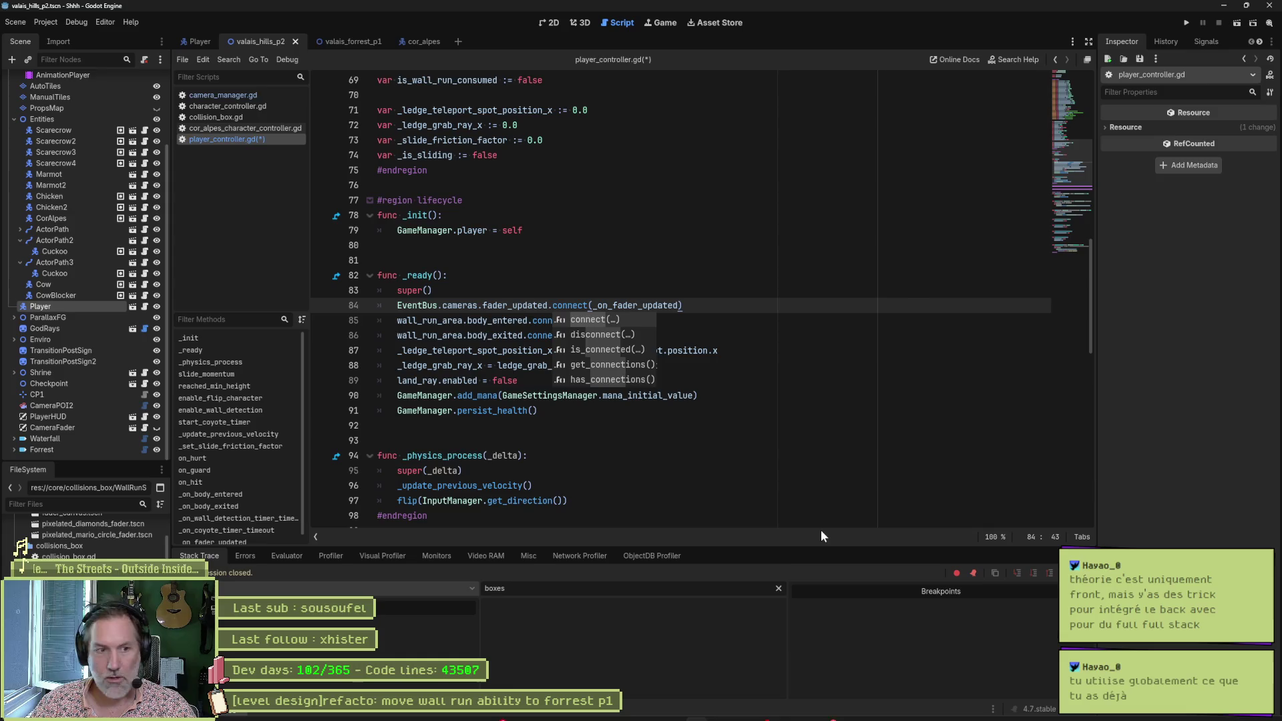
mouse_move(747, 716)
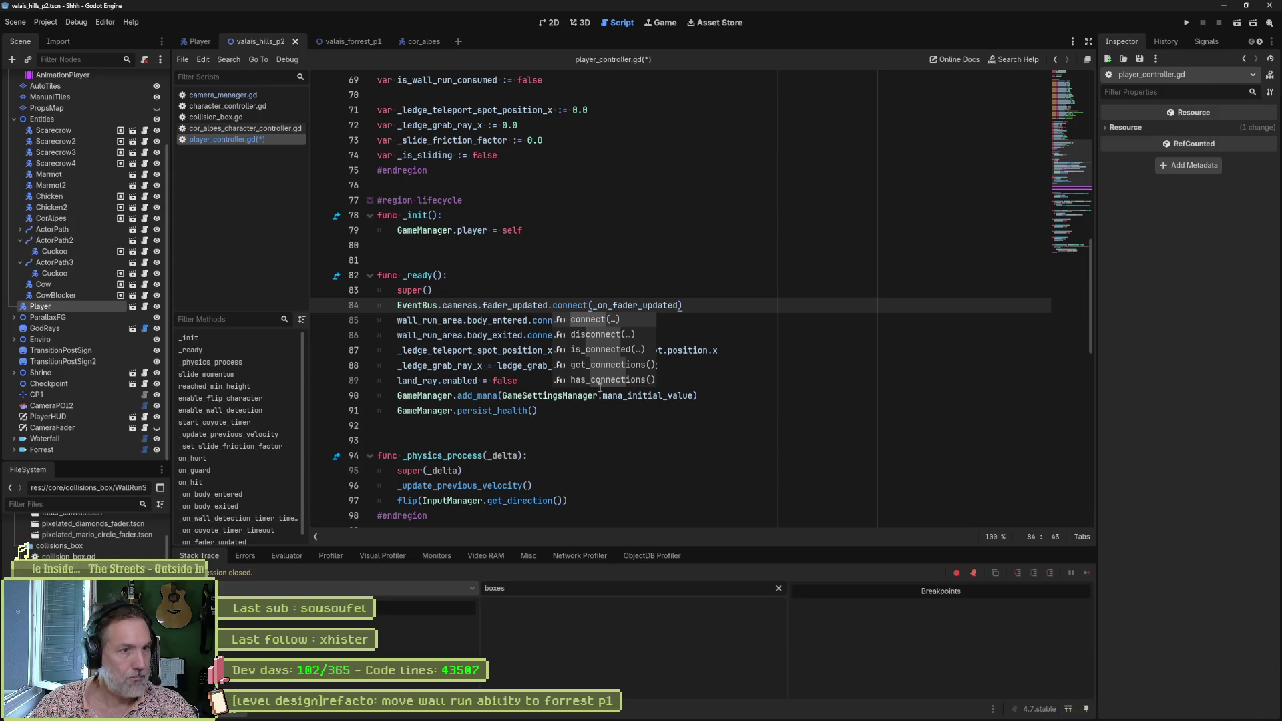
key(Escape)
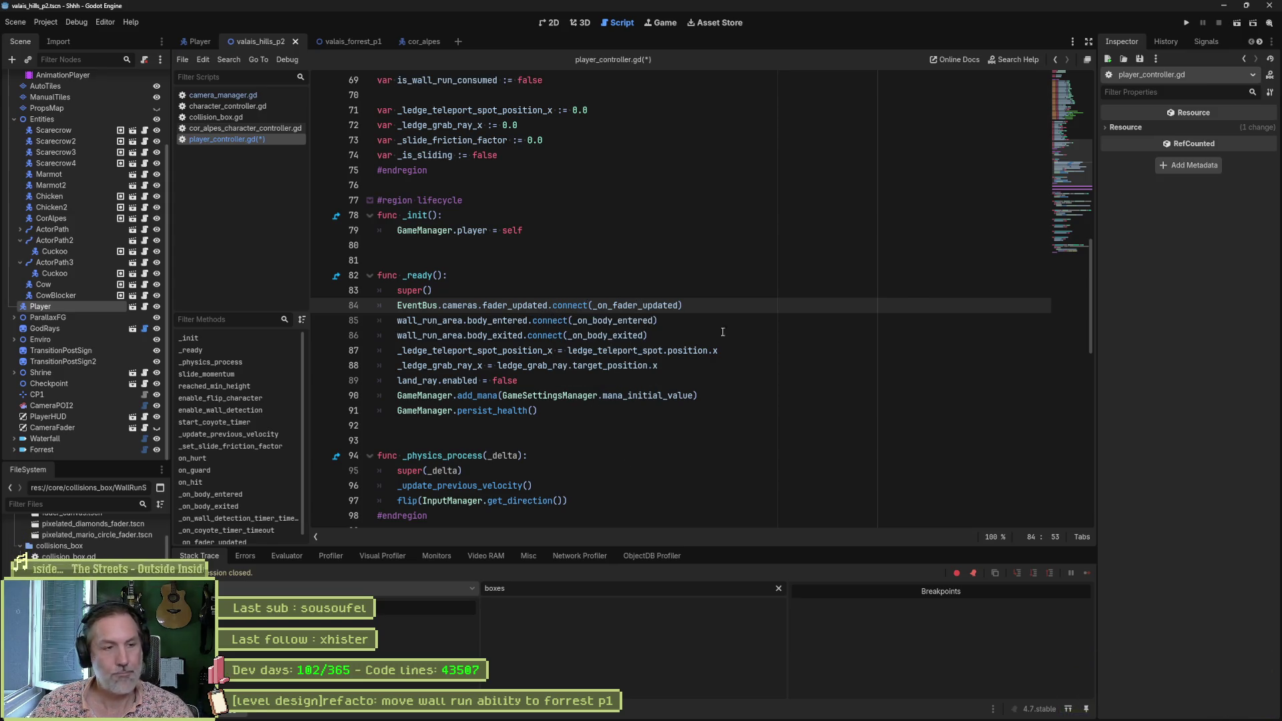
key(F6)
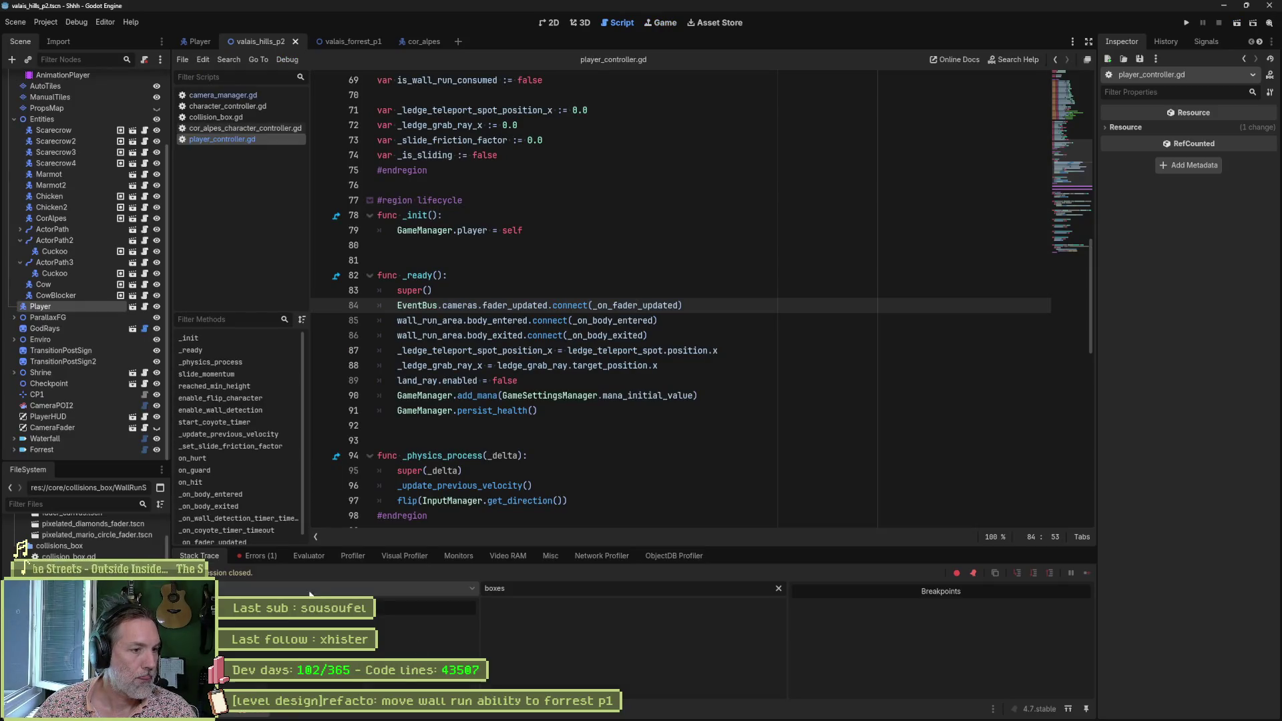
Step: Open the Debugger's Errors list and jump to the fader_updated 'already connected' error at line 84
click(279, 561)
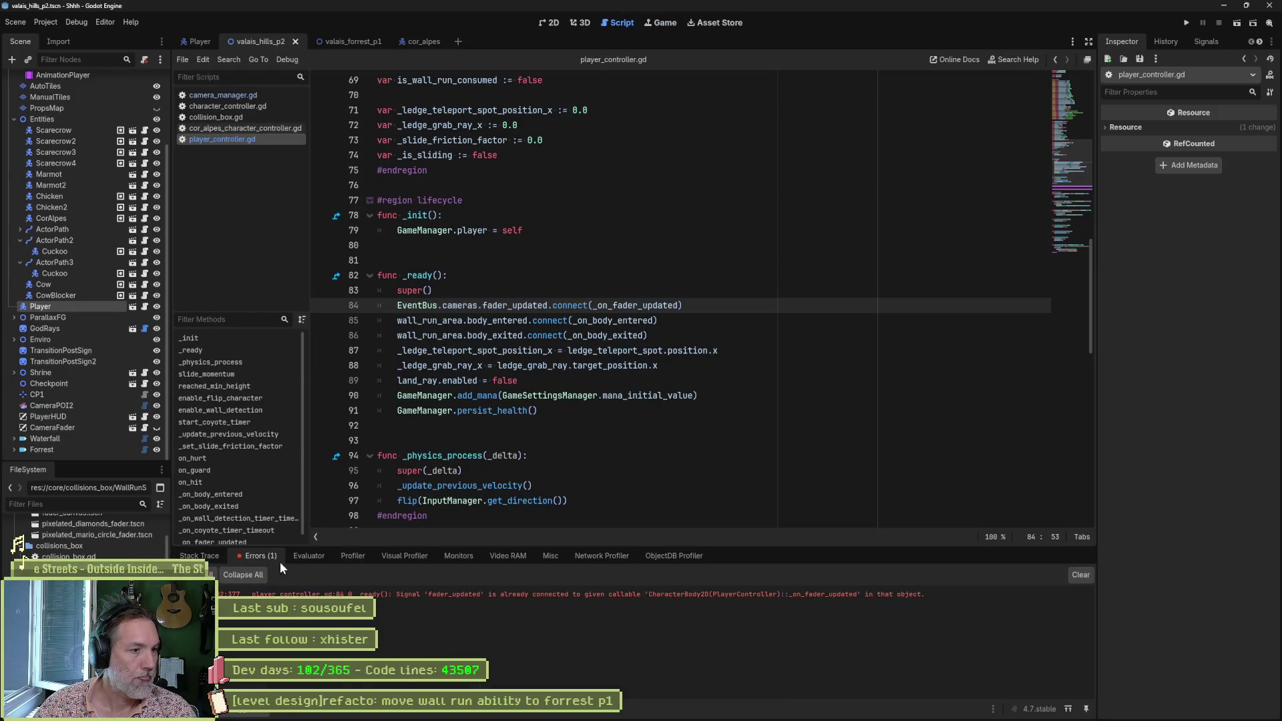
click(279, 594)
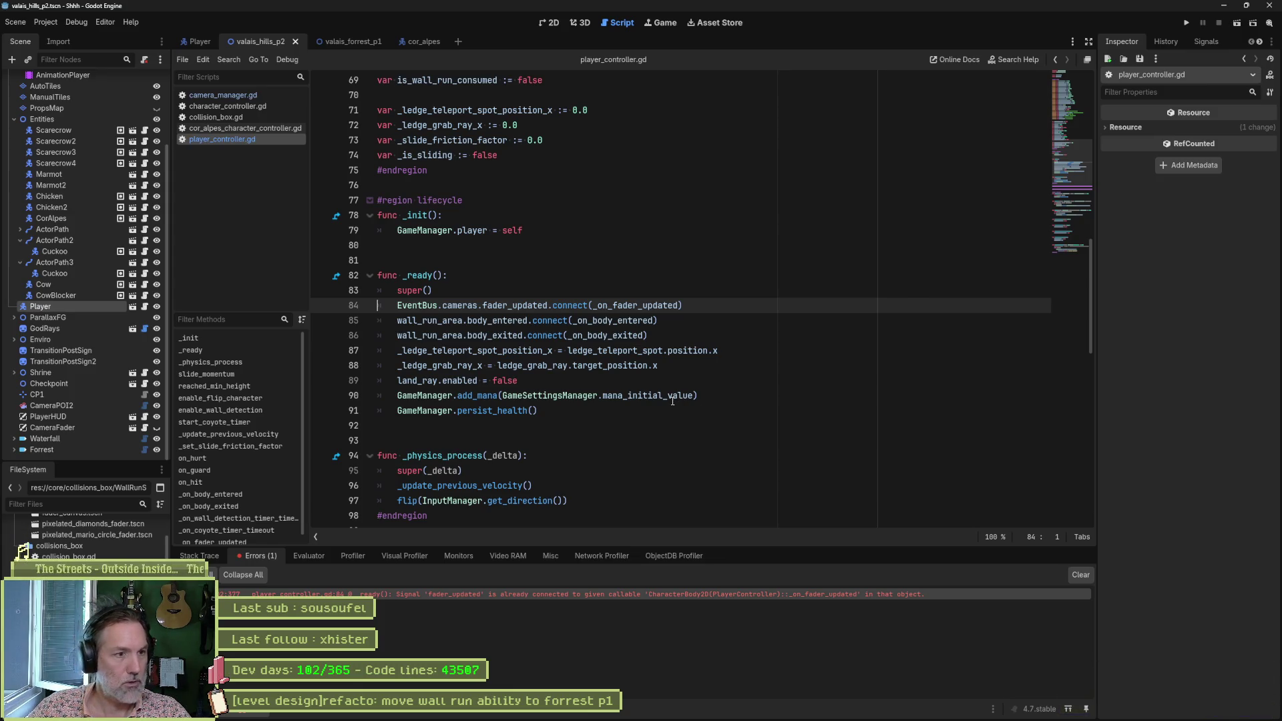
mouse_move(672, 400)
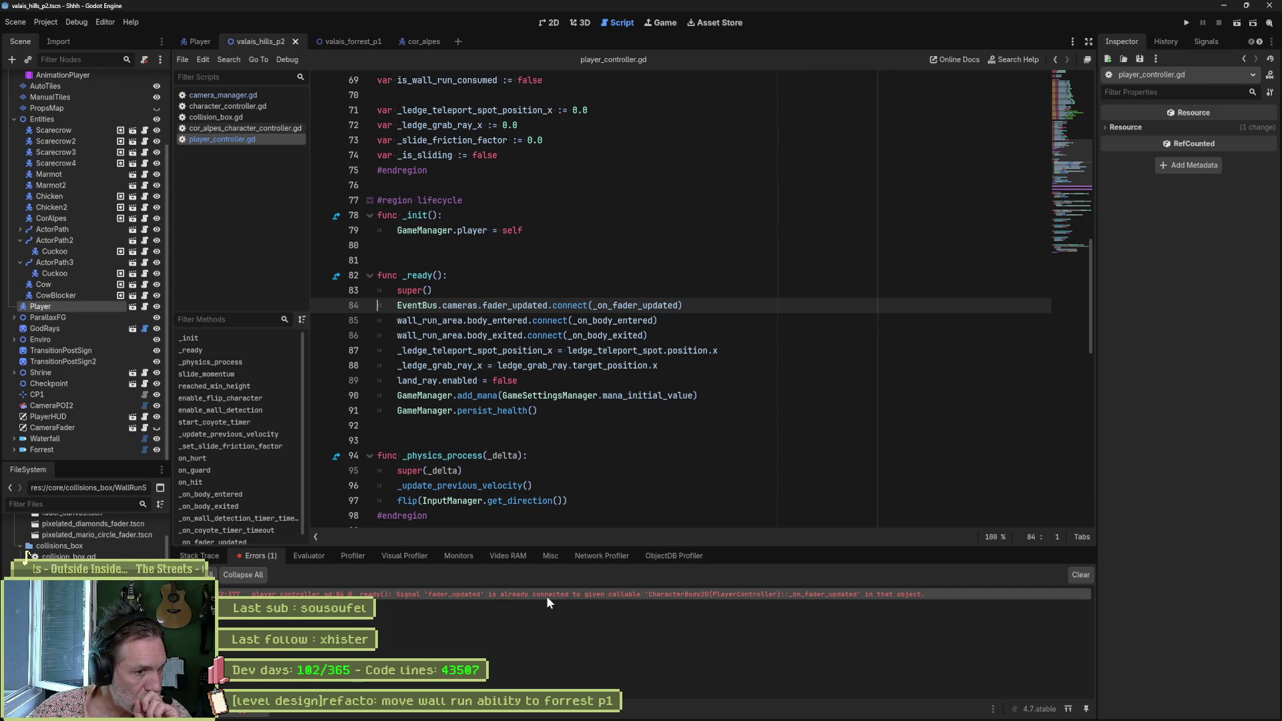
mouse_move(546, 599)
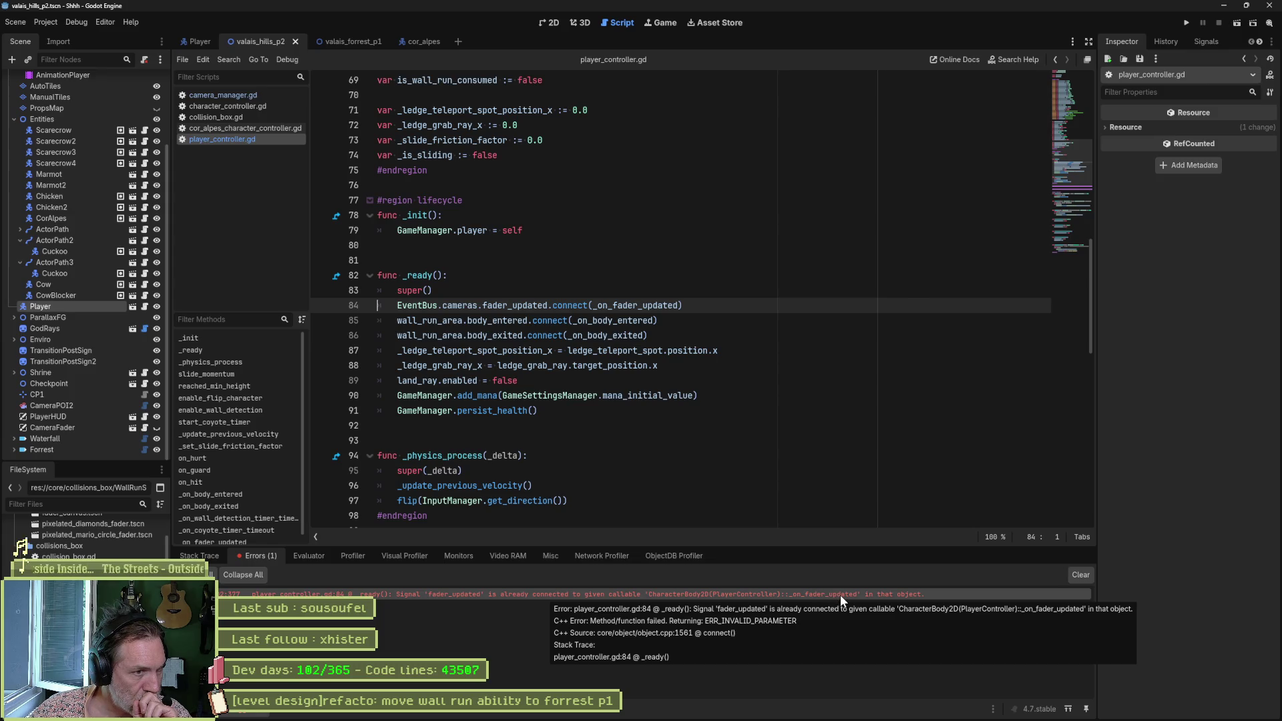
Step: Search all scripts for _on_fader_updated and select its whole function in character_controller.gd
double_click(643, 305)
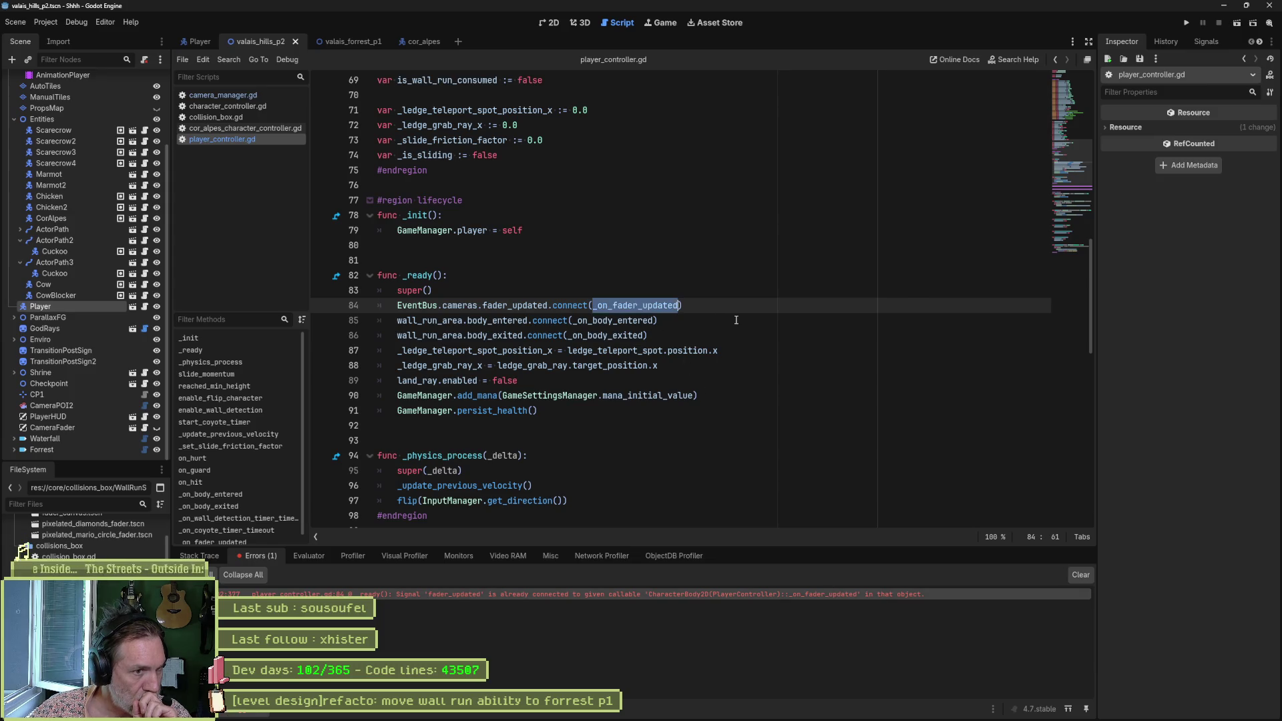
scroll(739, 338, down, 4)
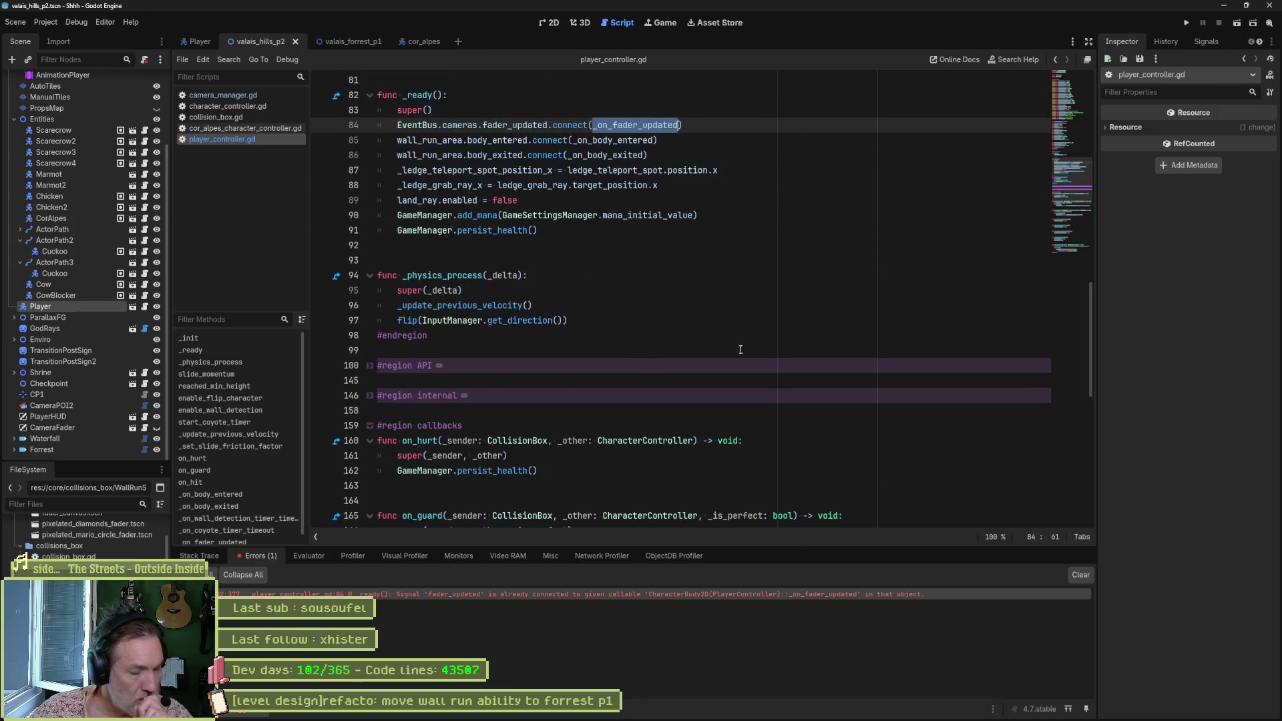
key(ctrl+shift+f)
click(659, 409)
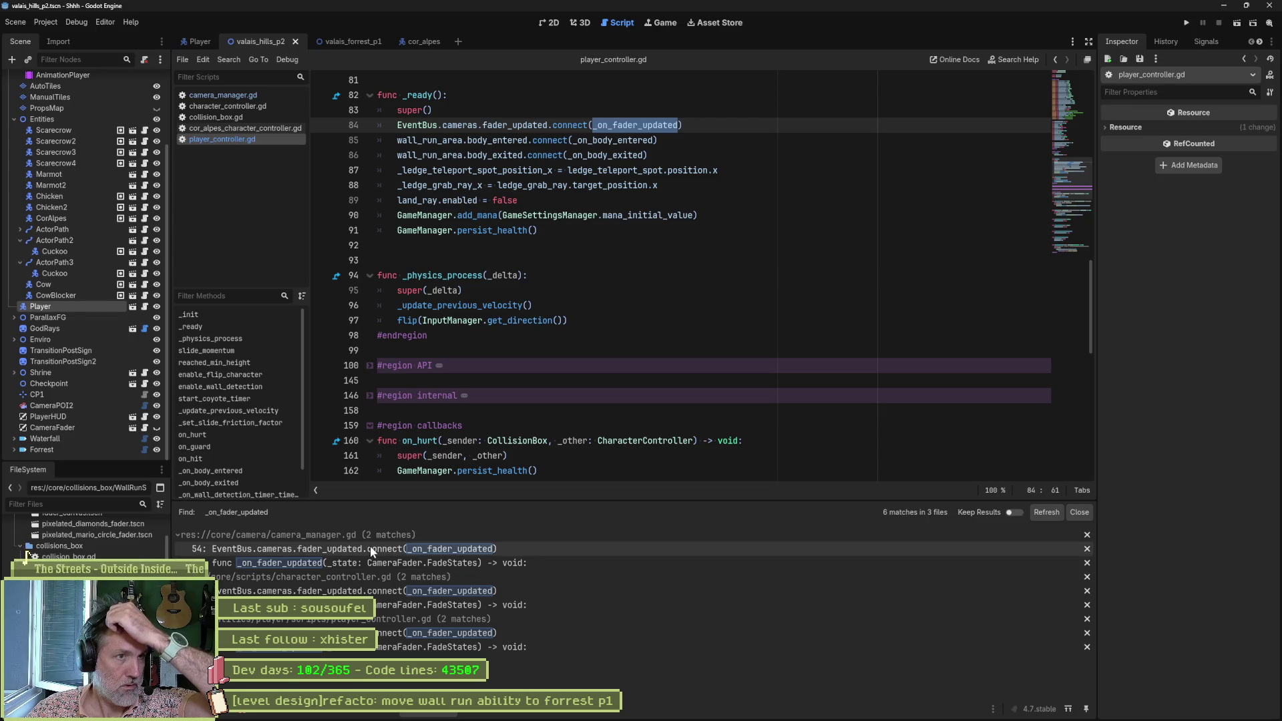
click(395, 604)
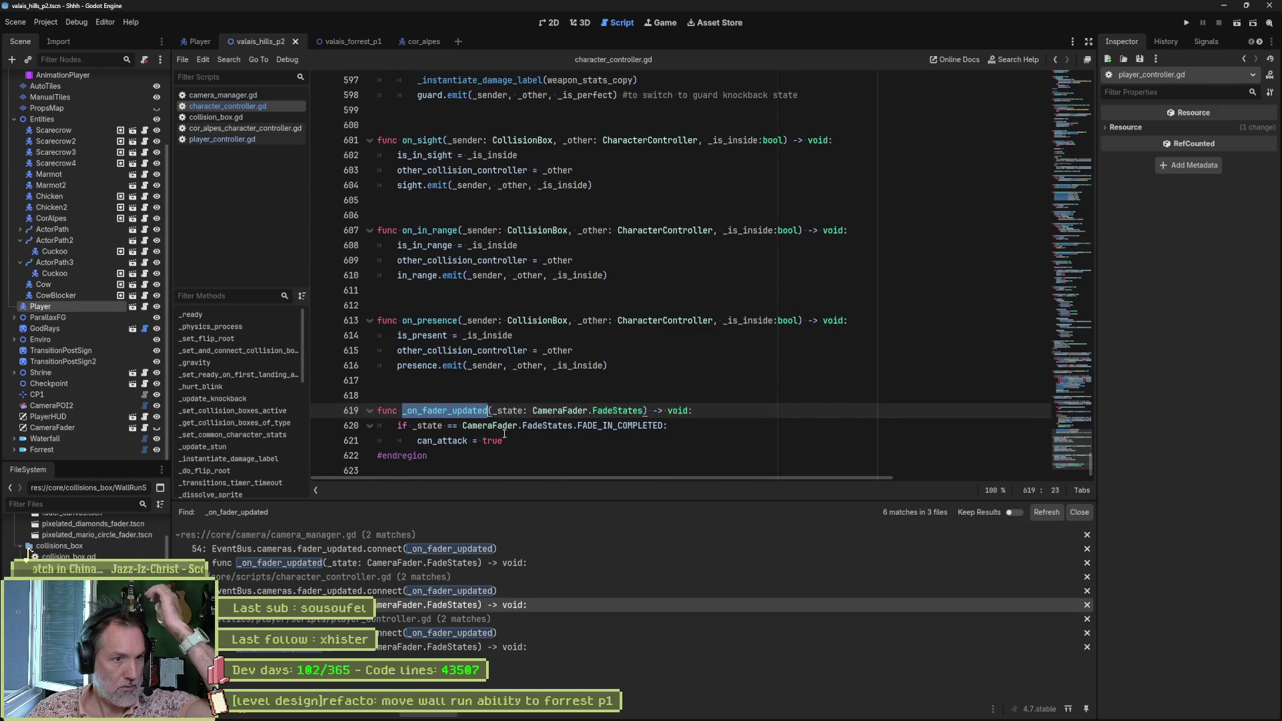
drag(505, 434, 667, 369)
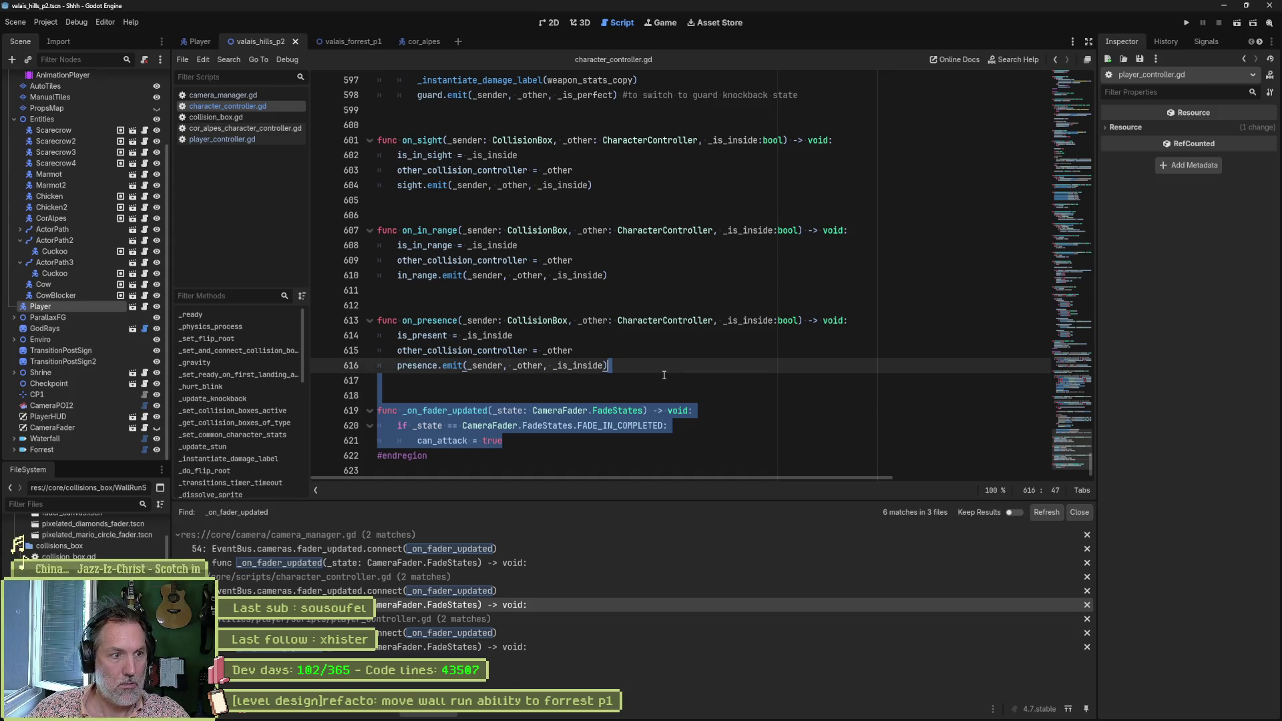
Step: Delete the _on_fader_updated function and leftover can_attack lines 134–135, then test-run the scene
key(Delete)
click(590, 490)
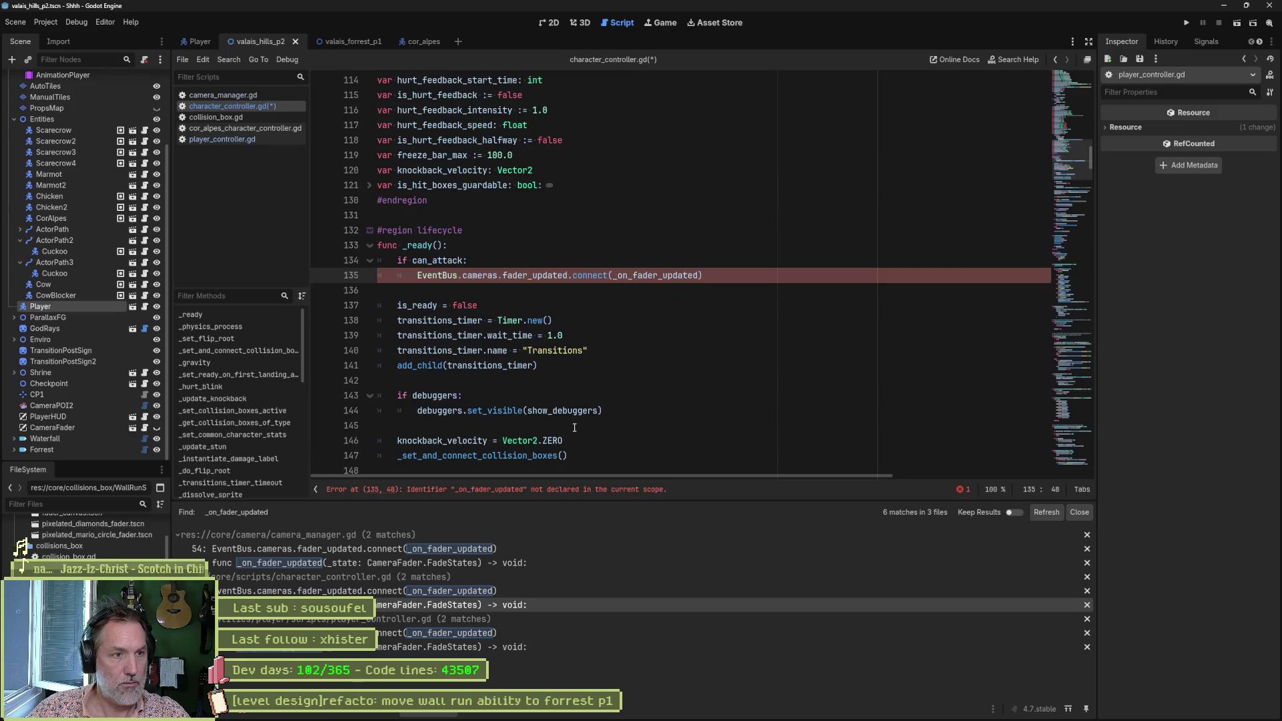
drag(713, 275, 738, 242)
key(Delete)
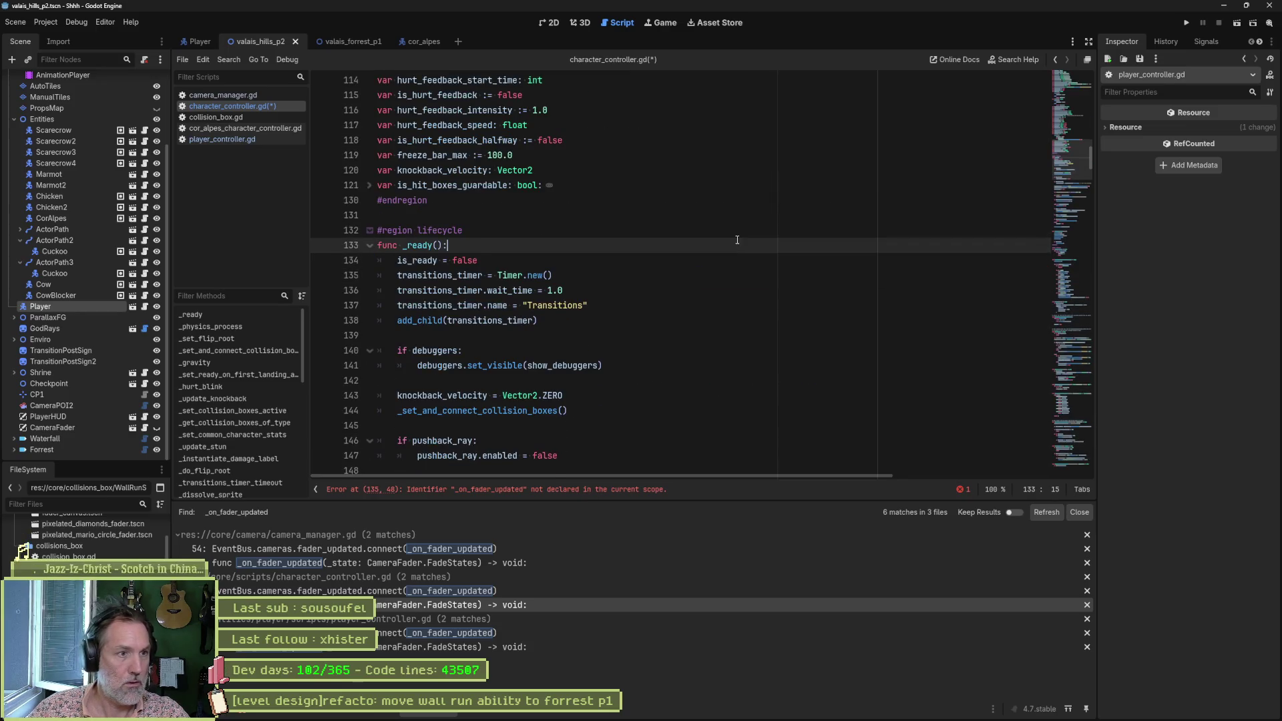
key(F6)
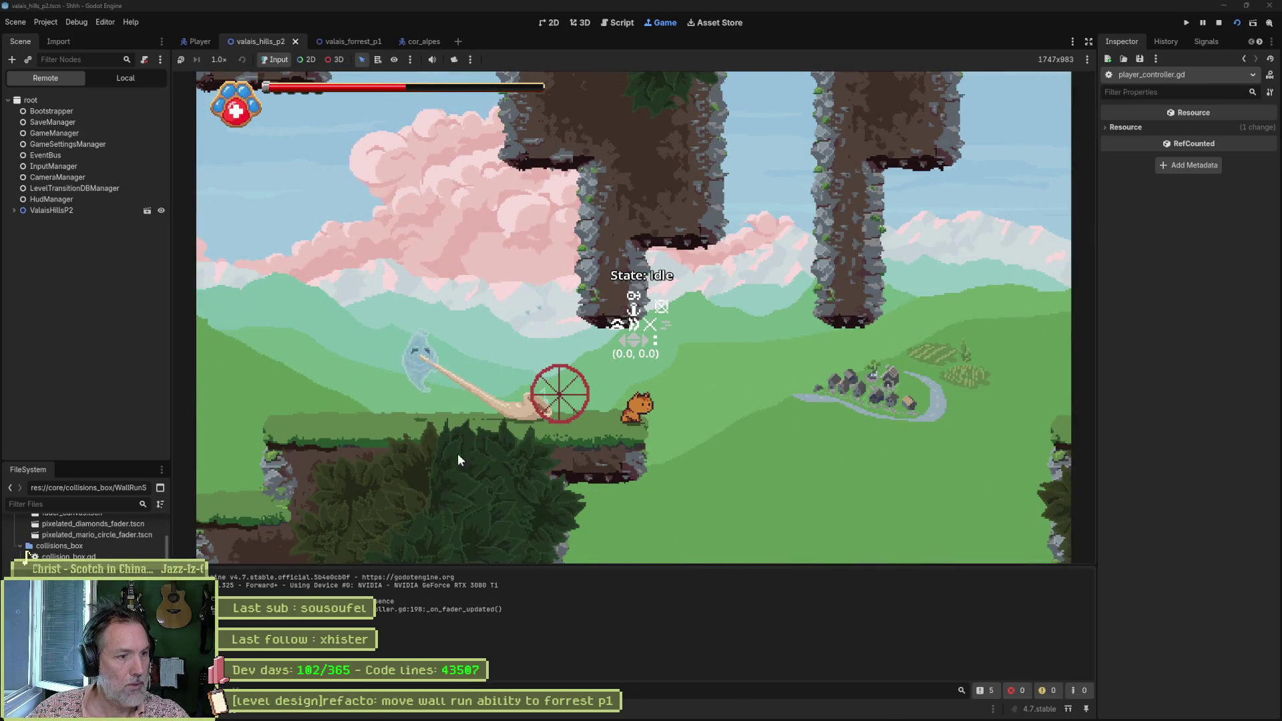
key(F8)
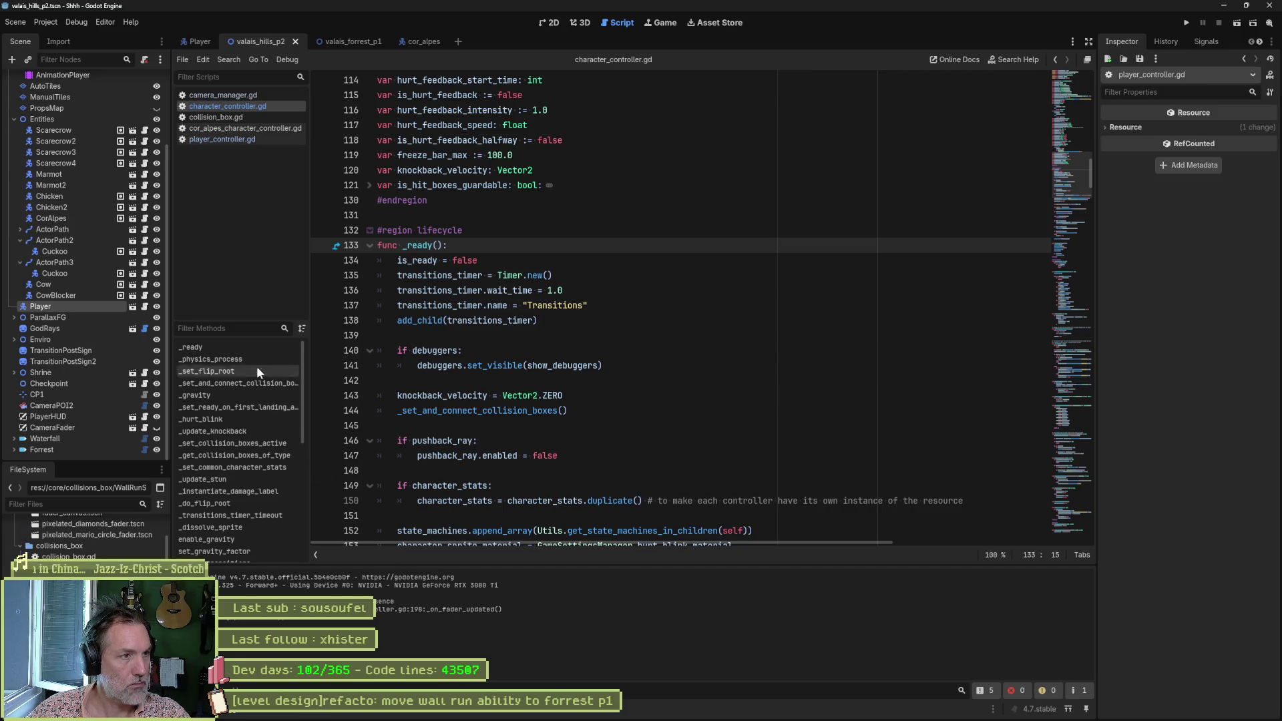
Step: In player_controller.gd, replace the print_debug line 198 with a set_collision_boxes_active call
click(226, 139)
scroll(419, 430, down, 10)
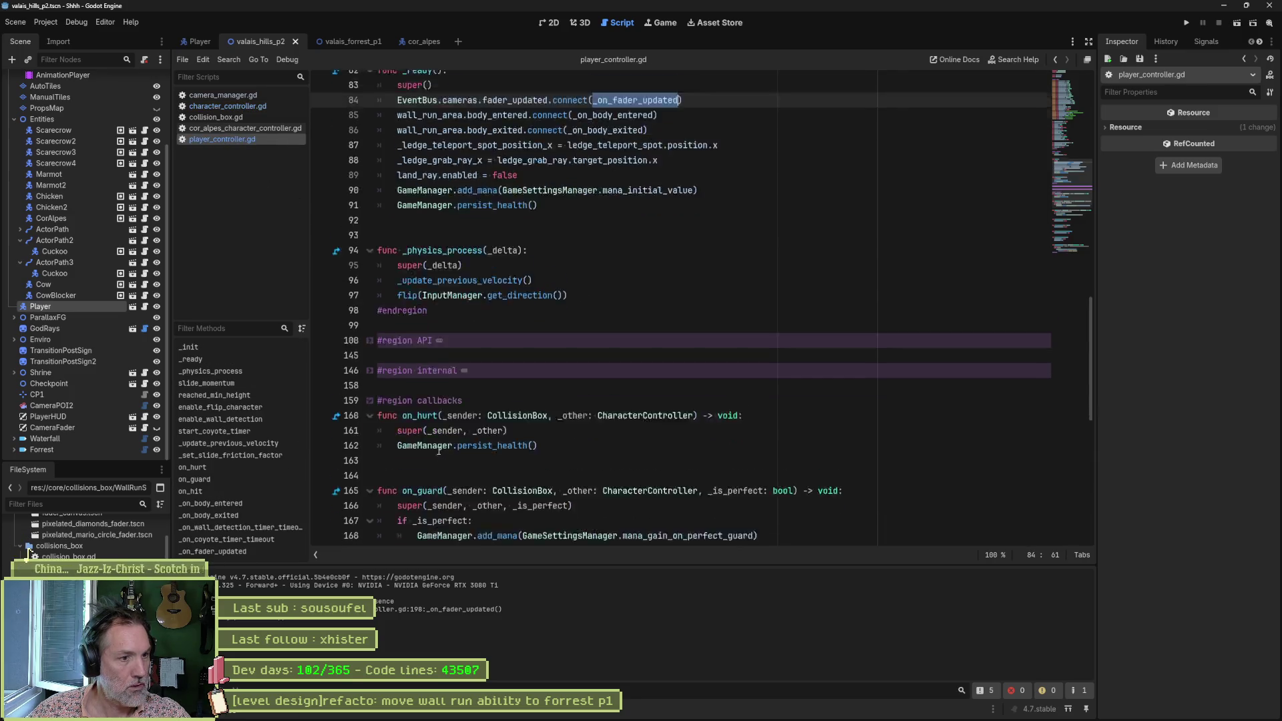
click(627, 506)
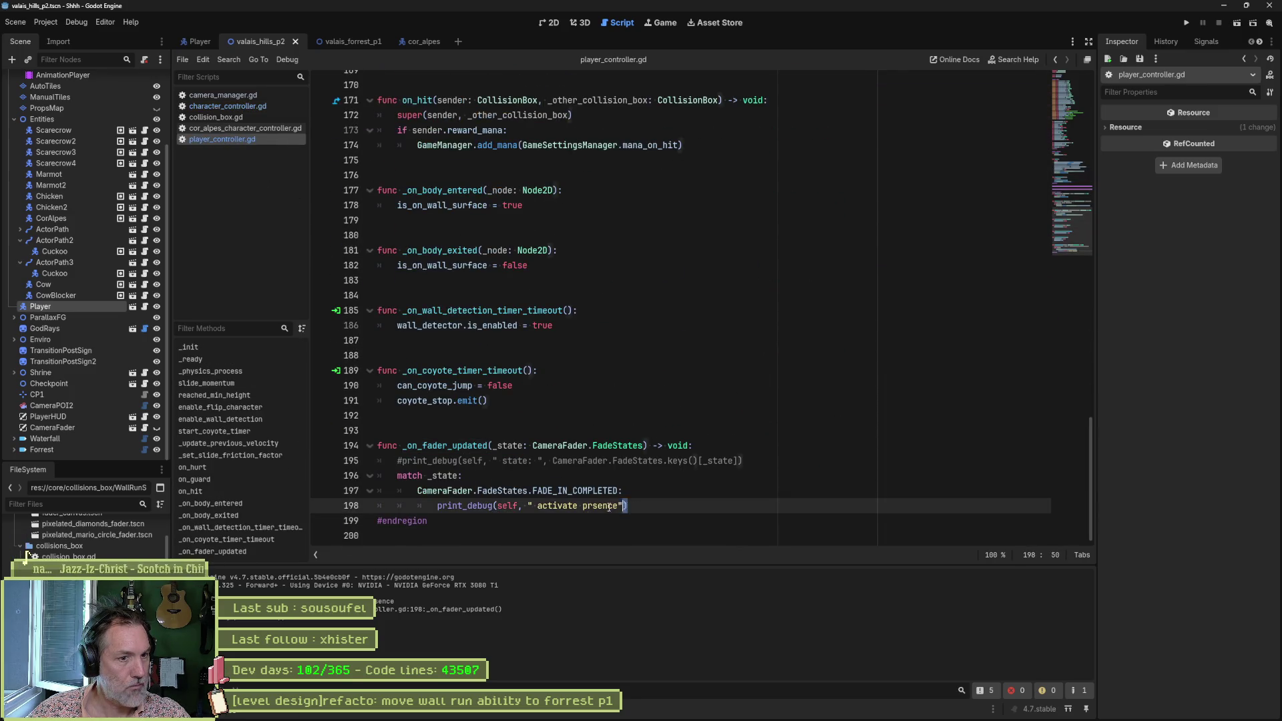
key(shift+Home)
text(set_co)
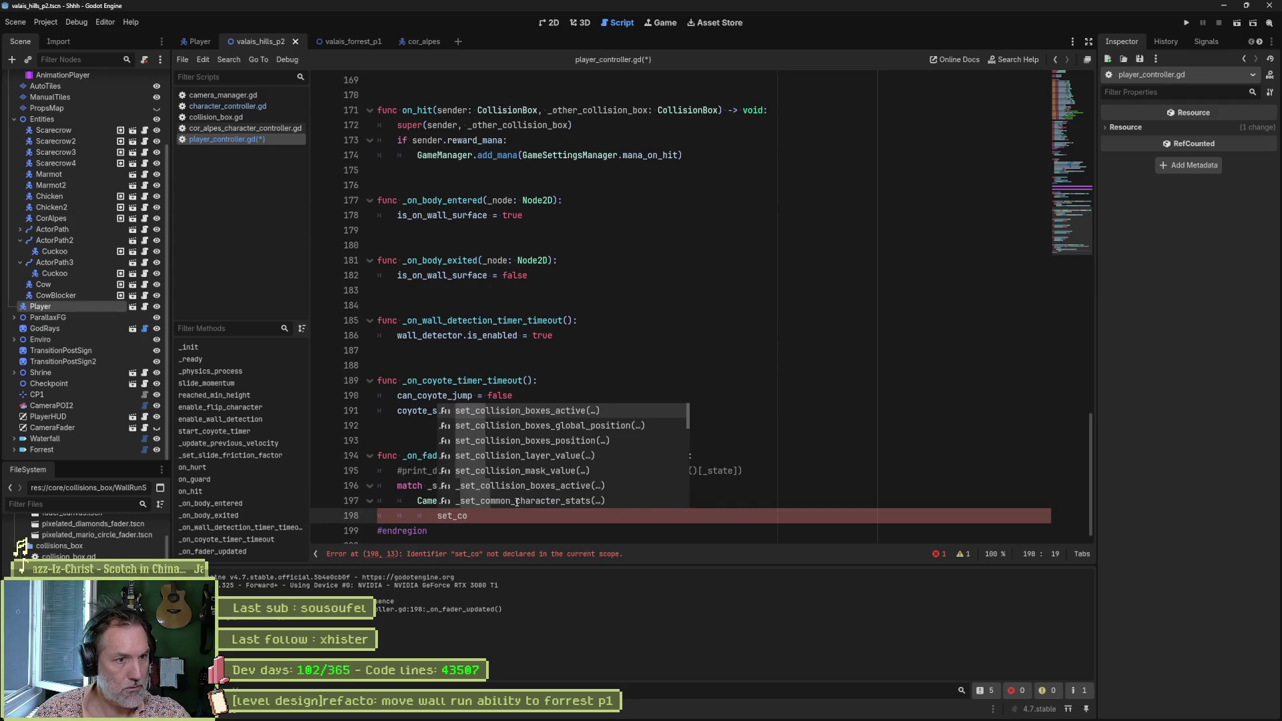
key(Return)
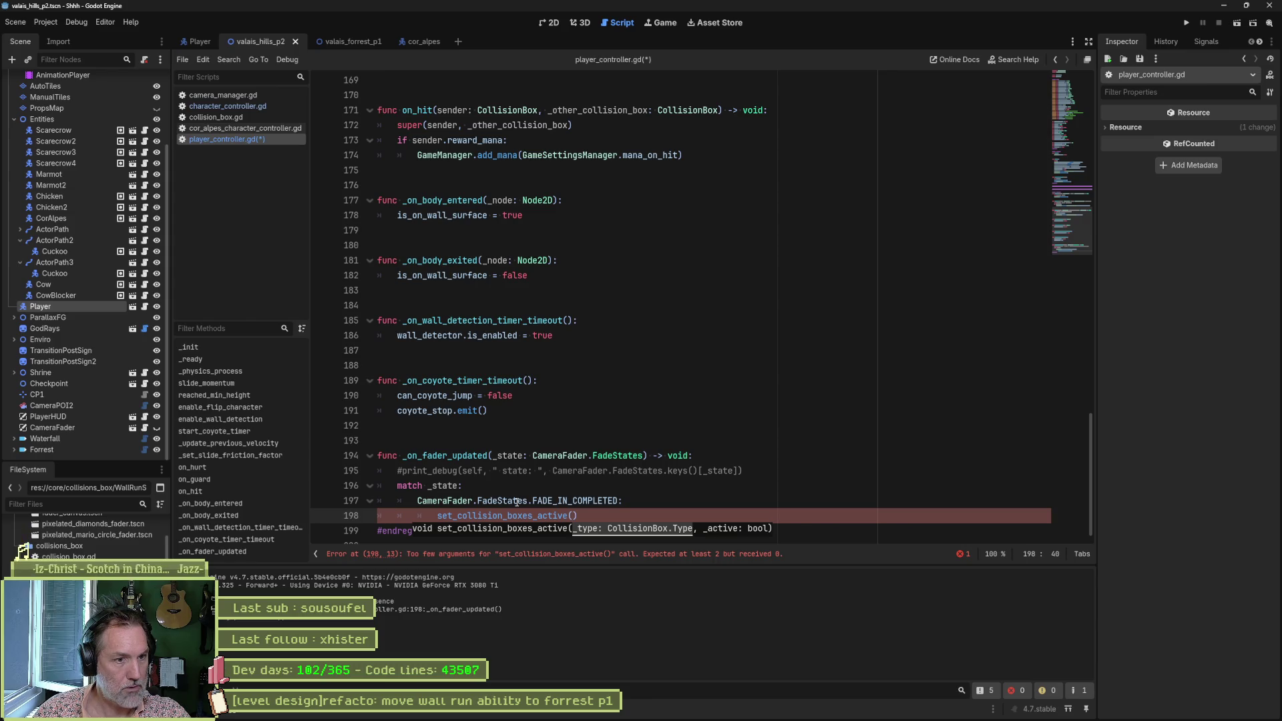
Step: Pass CollisionBox.Type.PRESENCE and true as its arguments, save the script and rerun the scene
key(BackSpace)
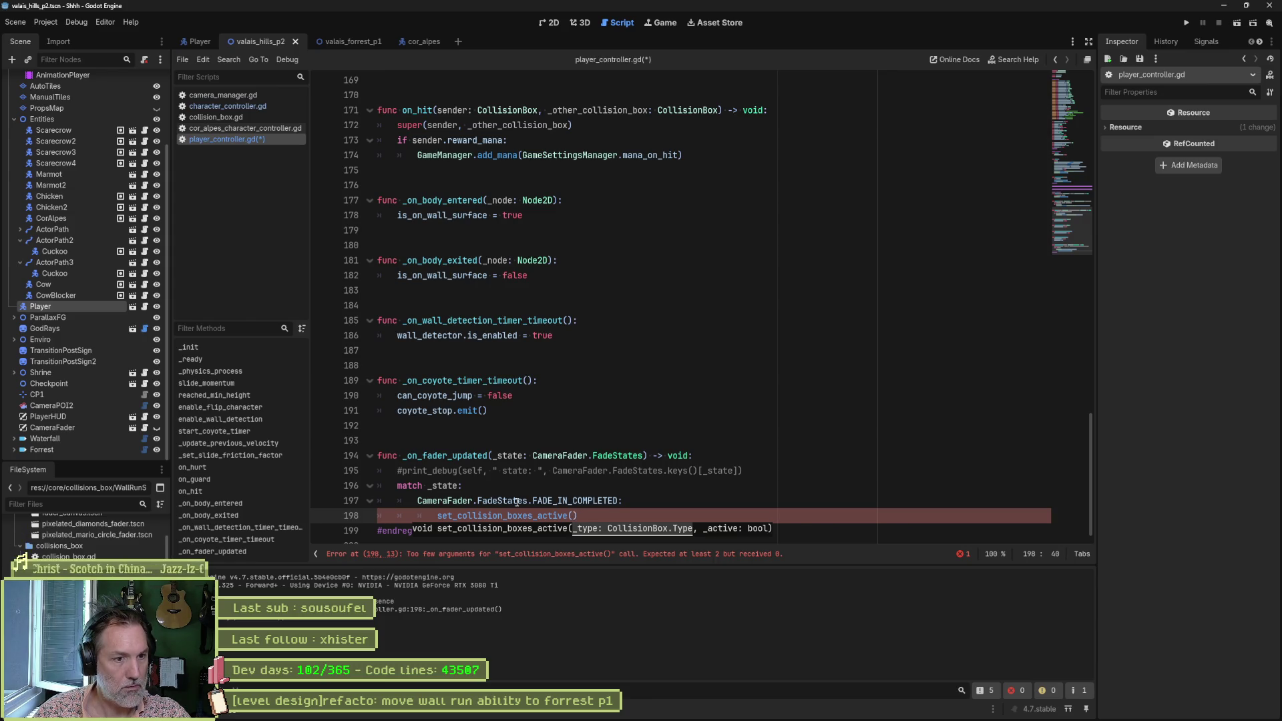
text(Co)
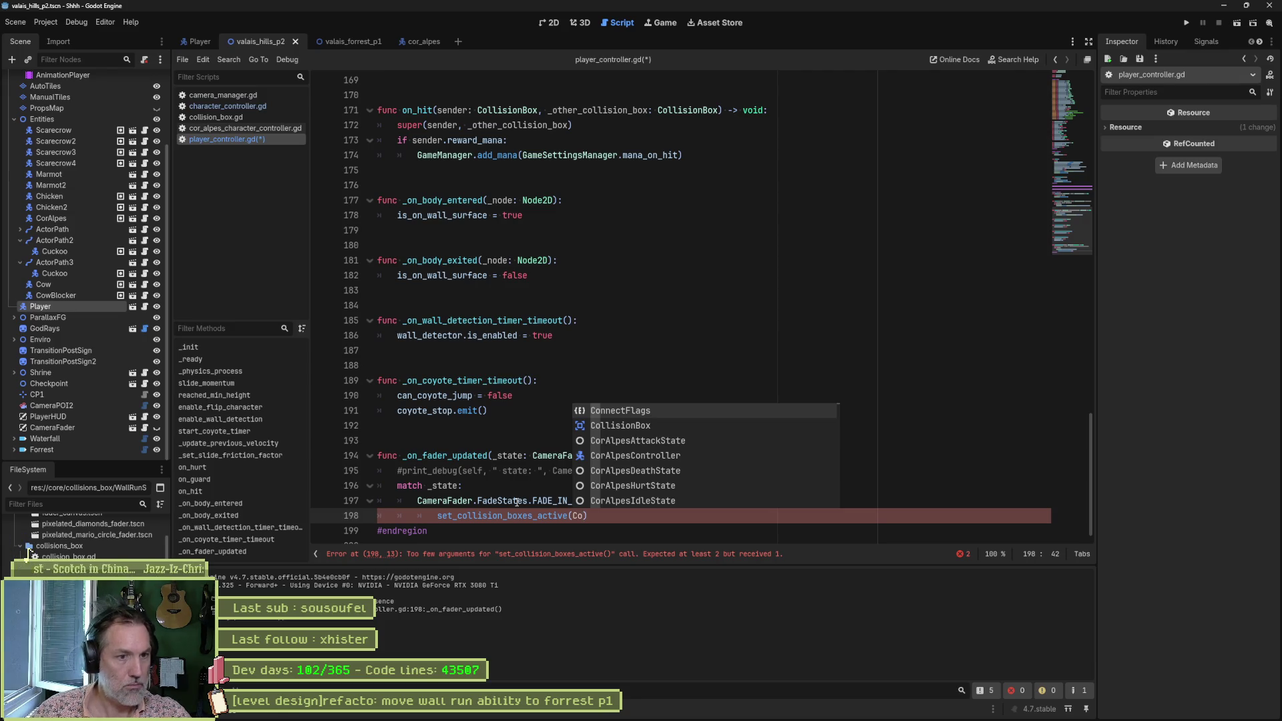
key(Down)
key(Return)
text(.t)
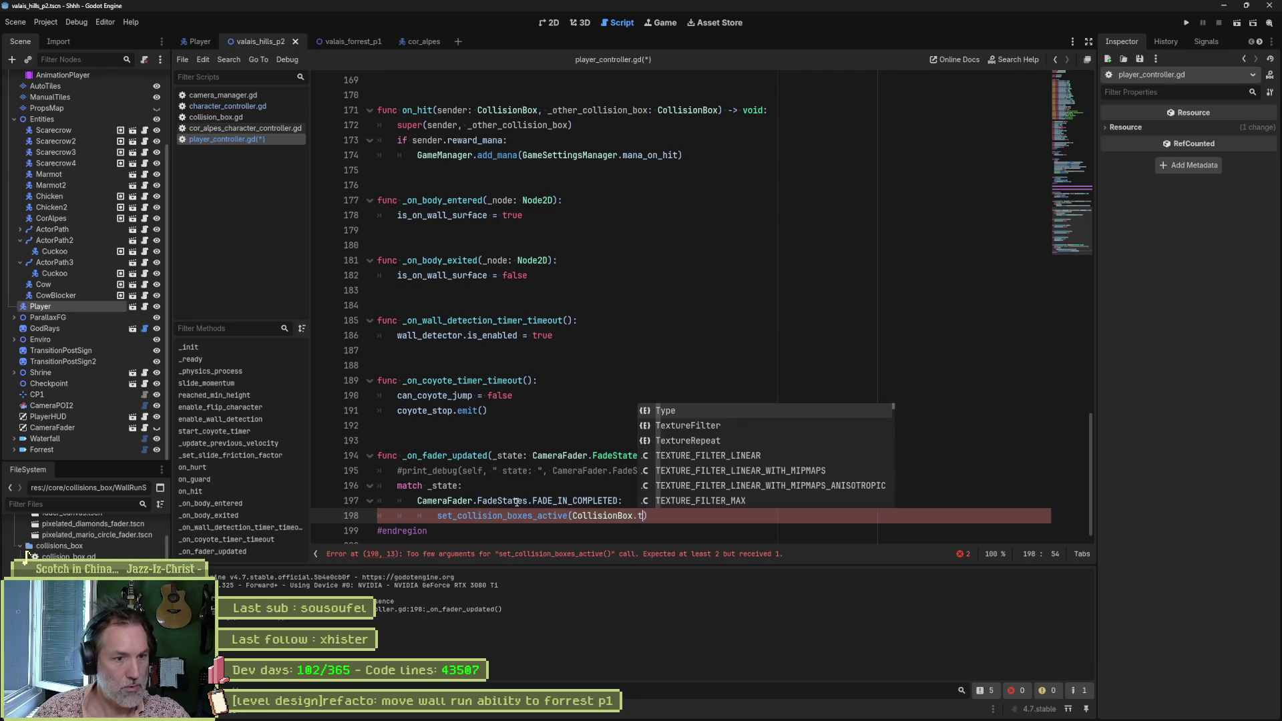
key(Return)
text(.pre)
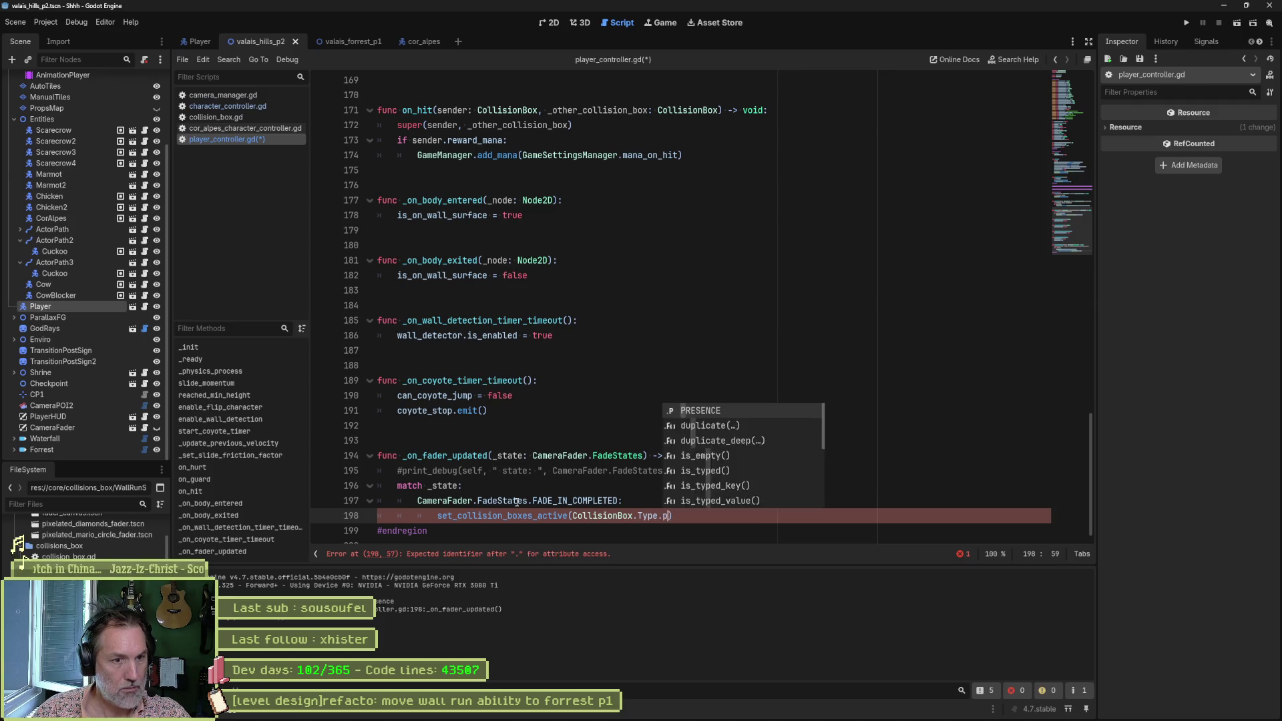
key(Return)
text(, true)
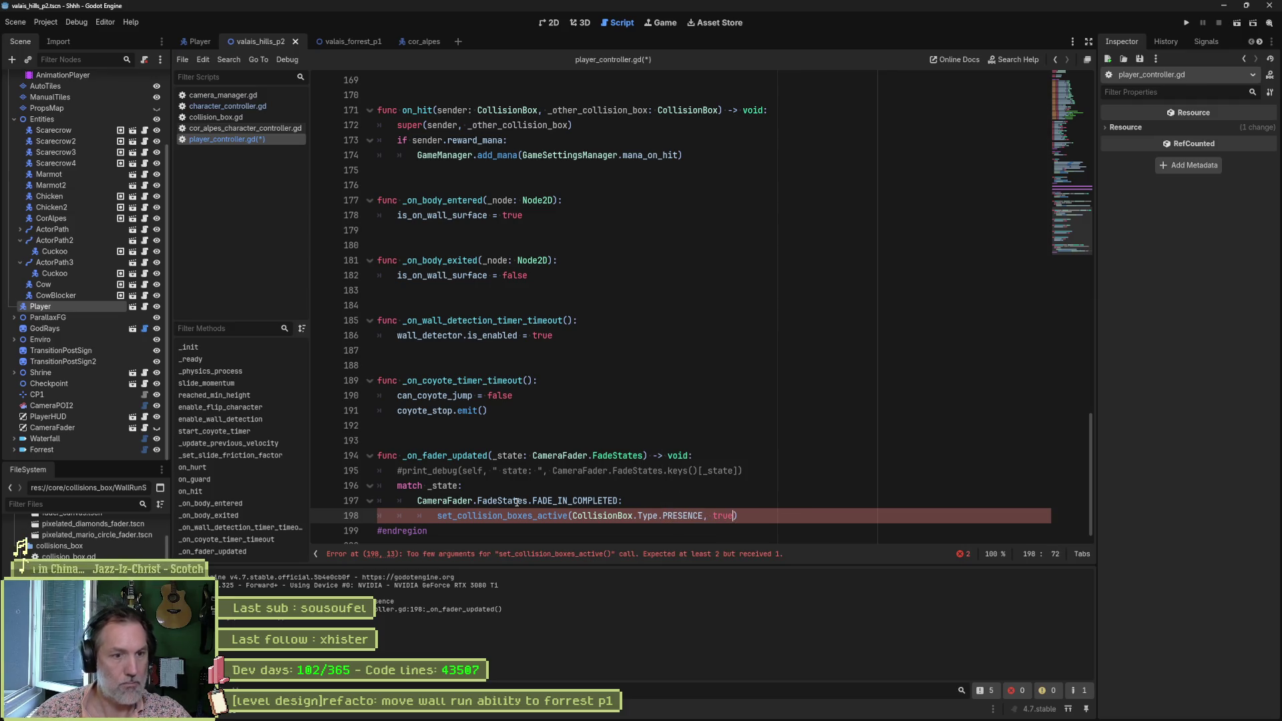
key(ctrl+s)
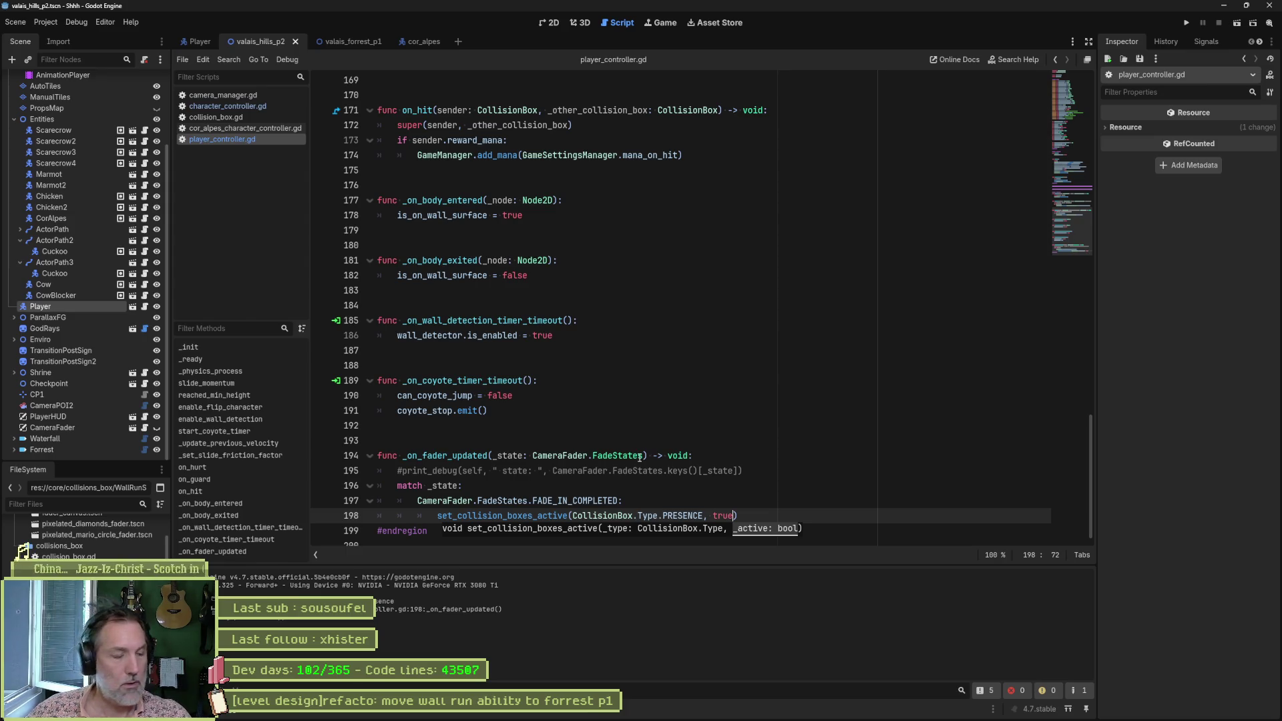
key(F6)
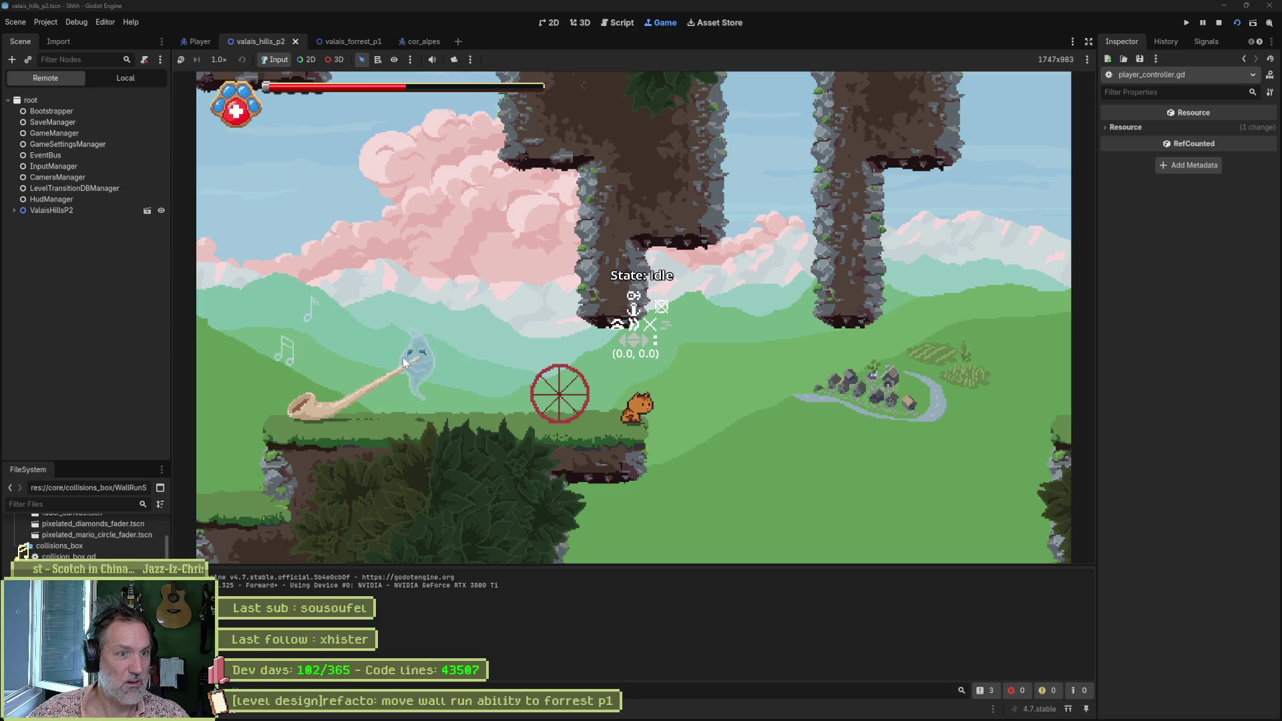
Step: Enable Debug > Visible Collision Shapes, check the collision boxes in the running level, then stop it
key(F8)
click(67, 20)
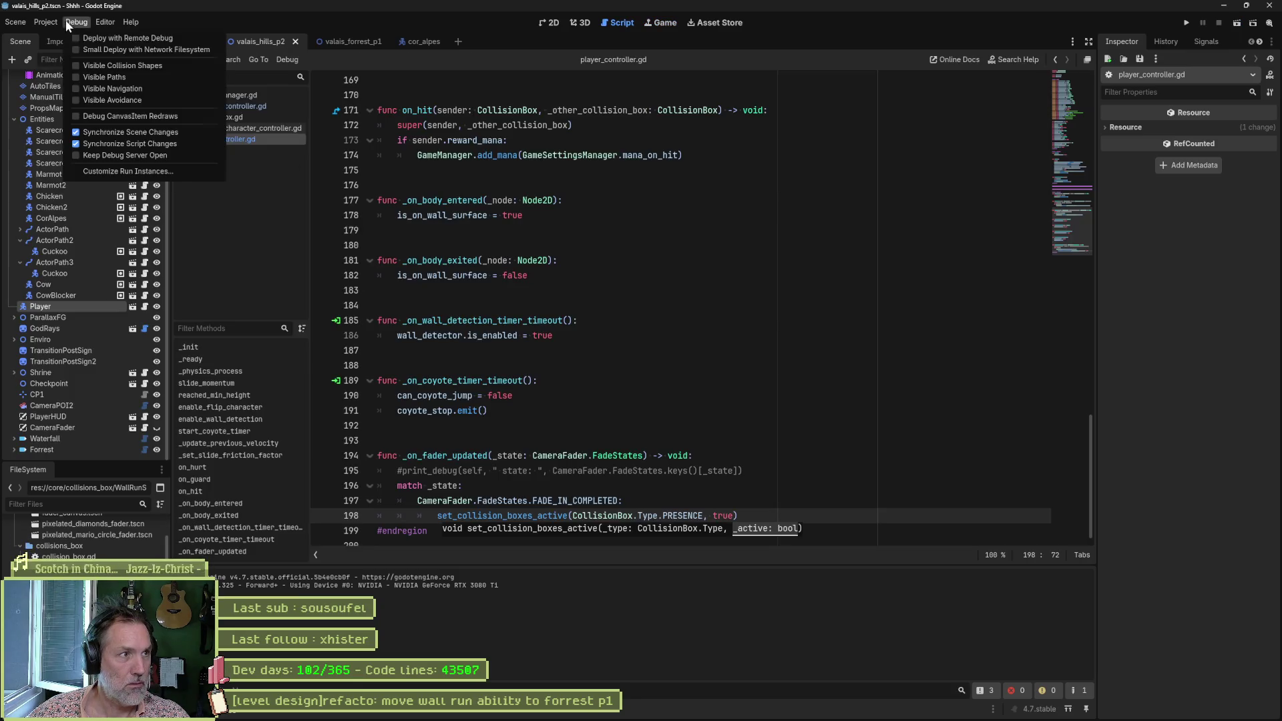
click(92, 67)
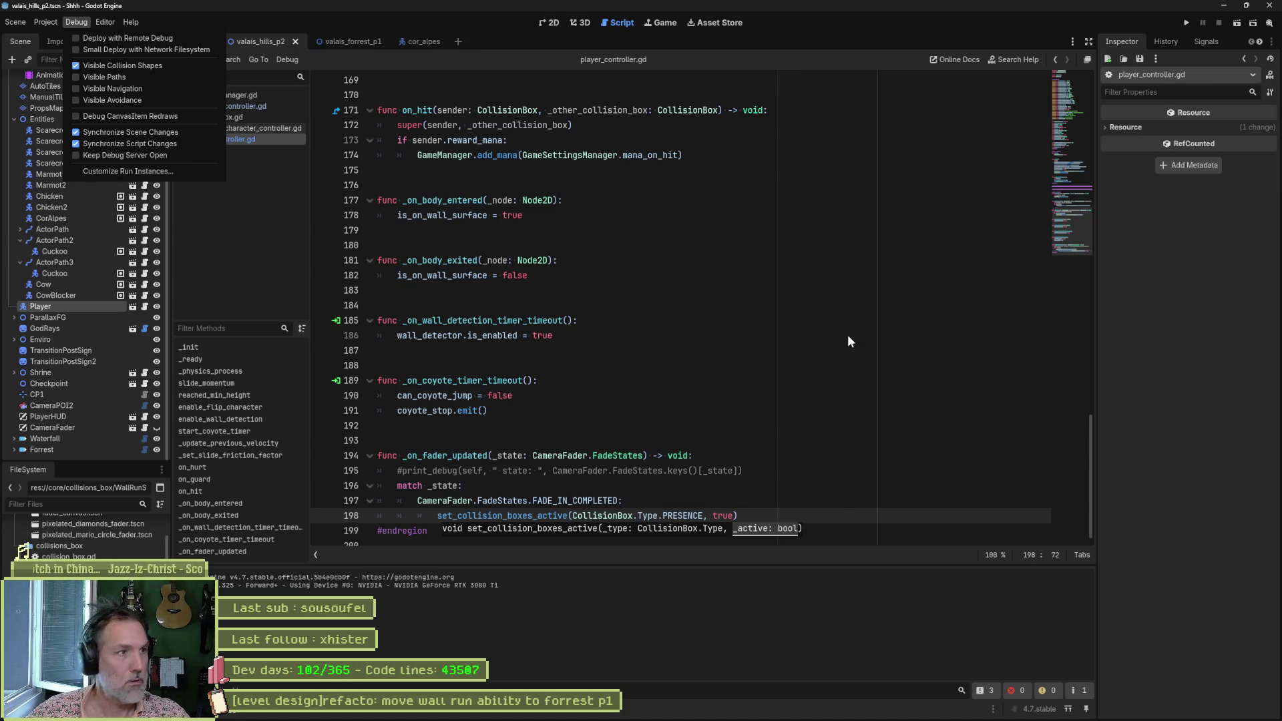
key(Escape)
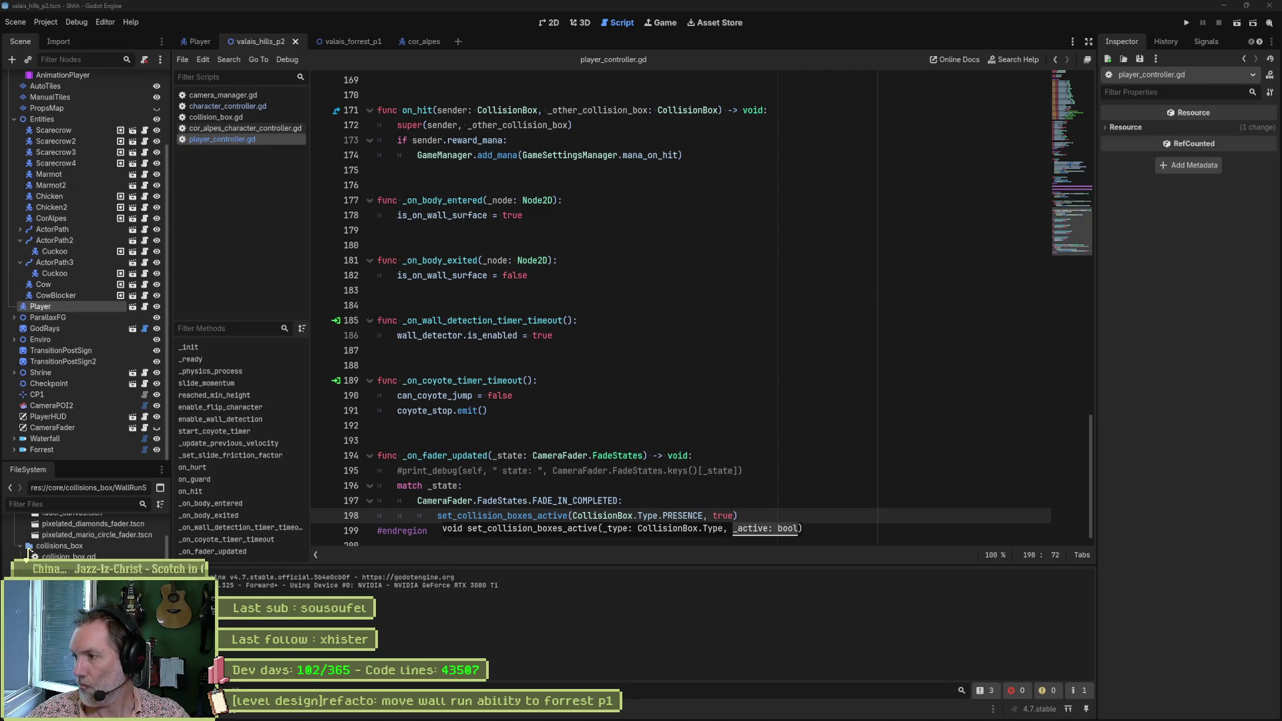
click(803, 390)
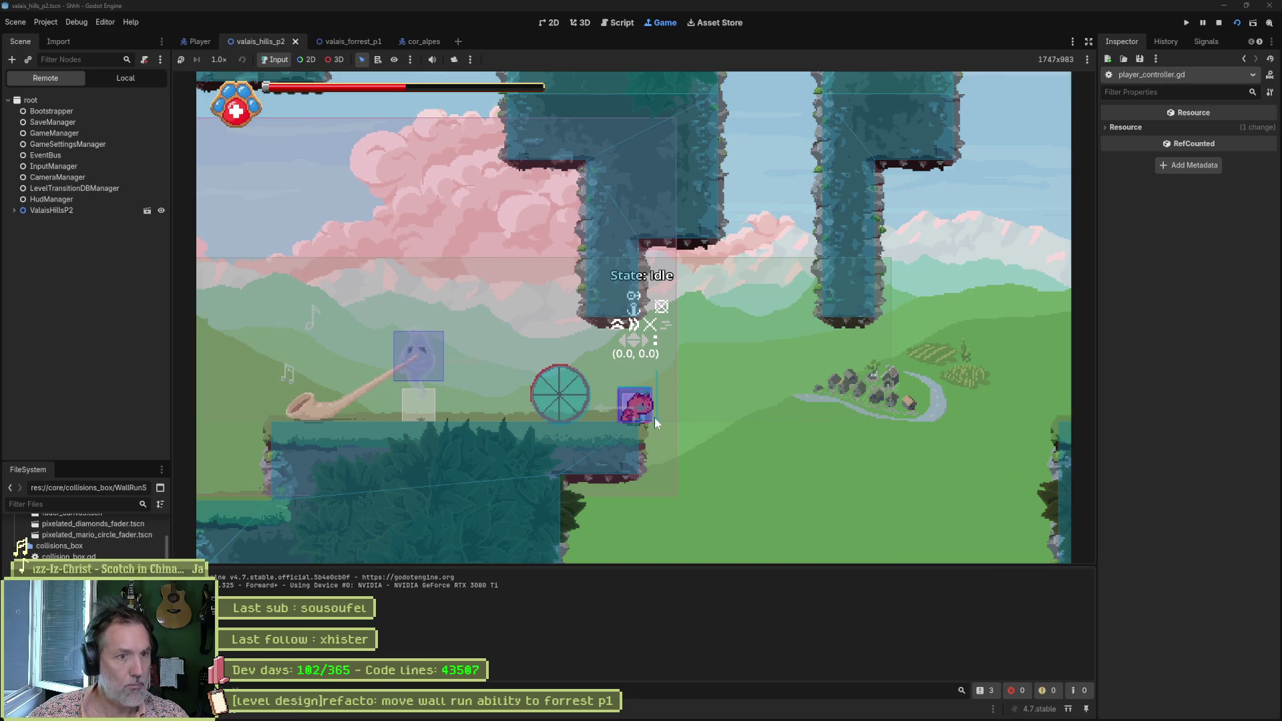
key(F8)
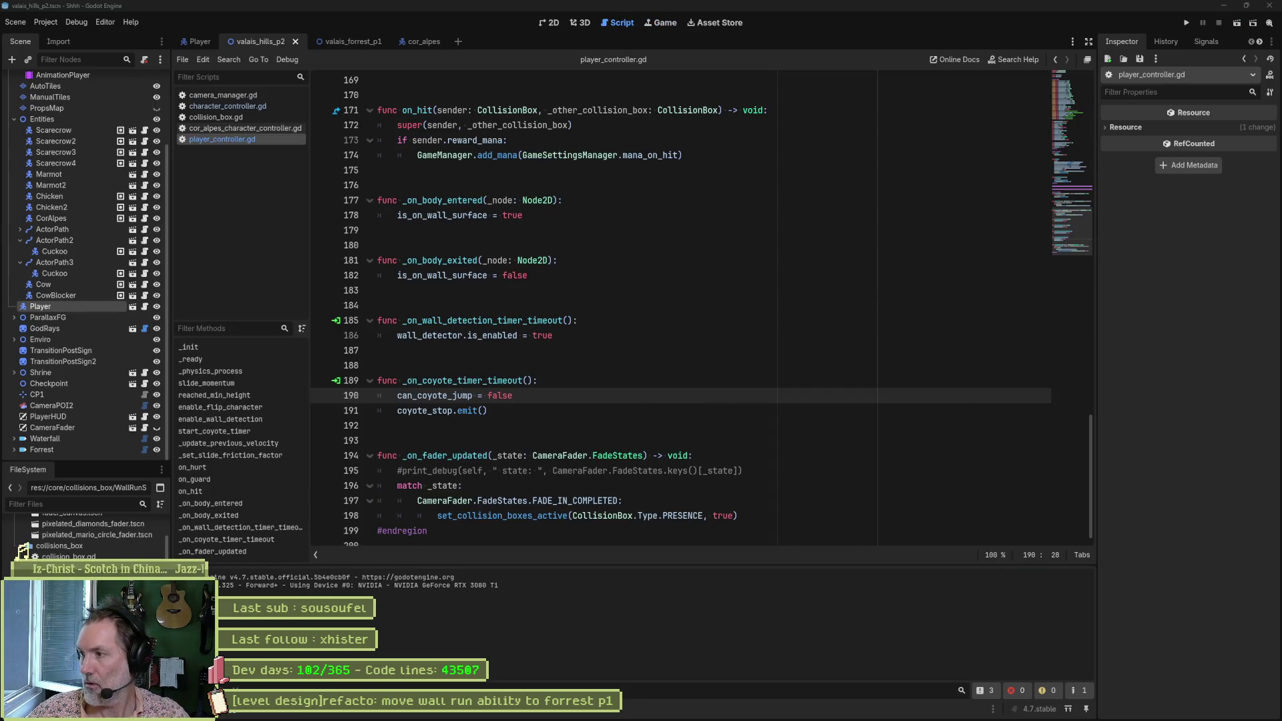
Step: Browse to Desktop\Recordings and play 2026-06-25_11-16-51.mp4
key(super+e)
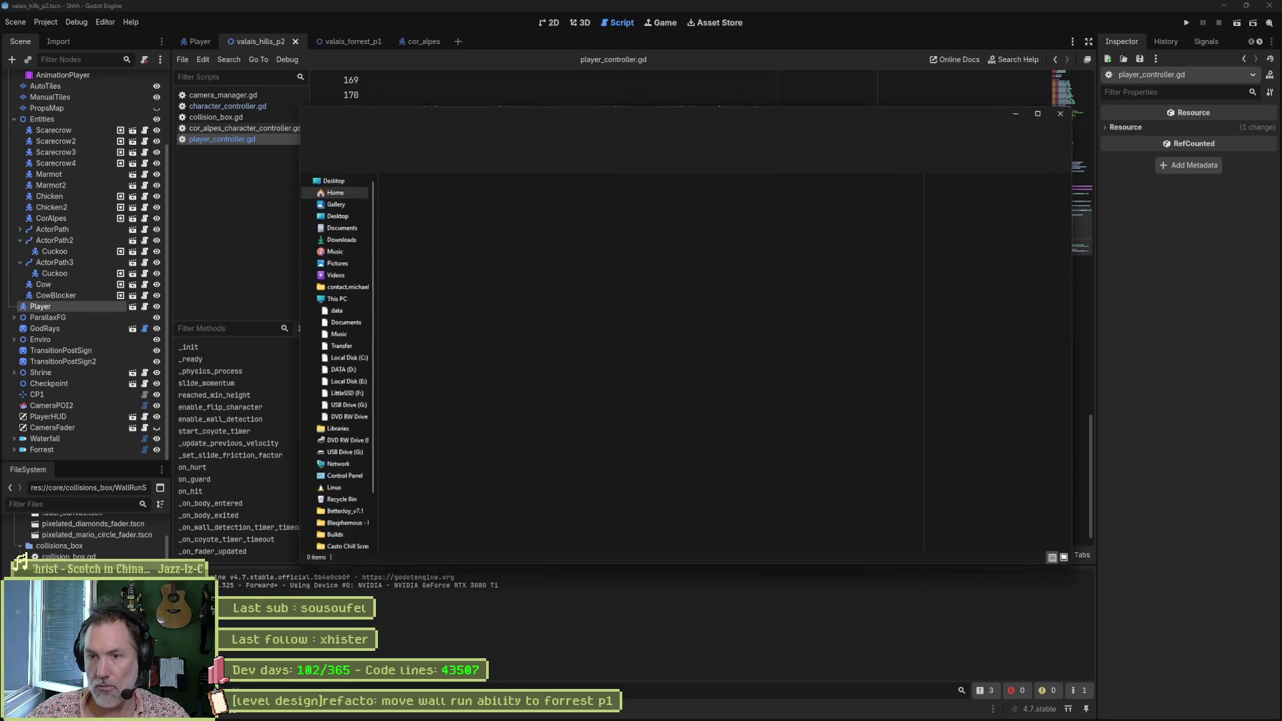
click(331, 214)
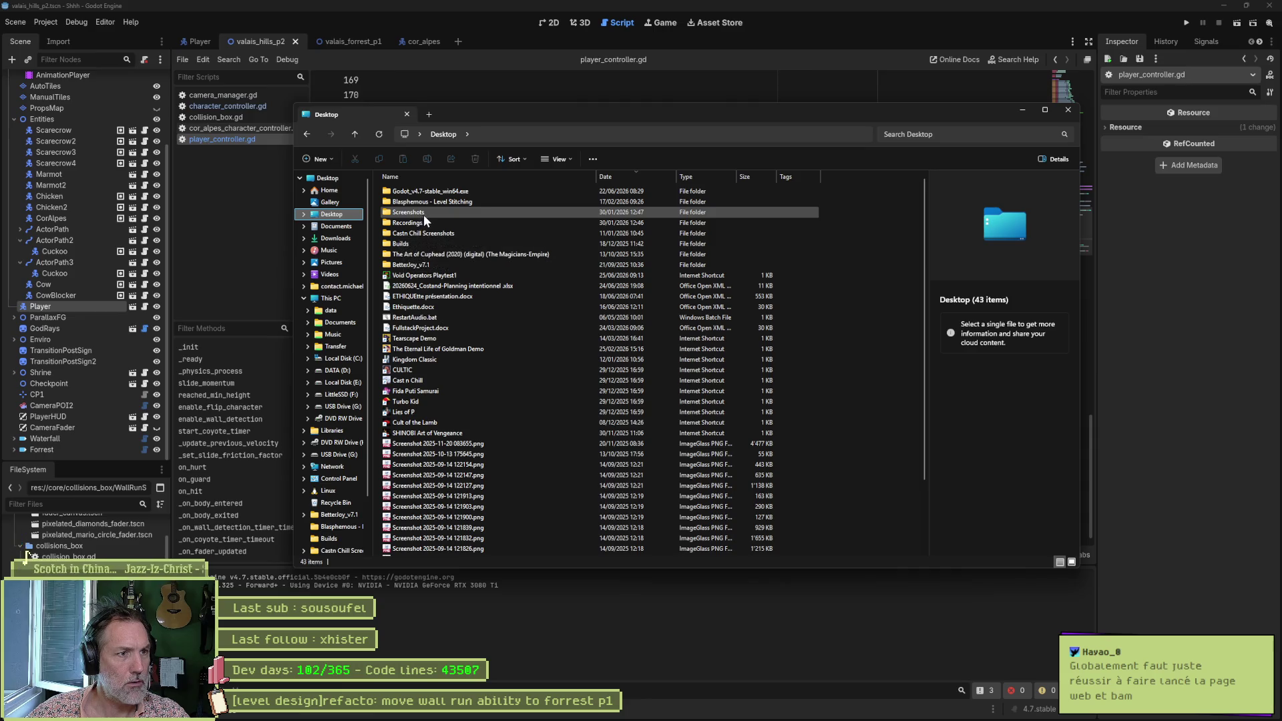
double_click(422, 221)
click(426, 191)
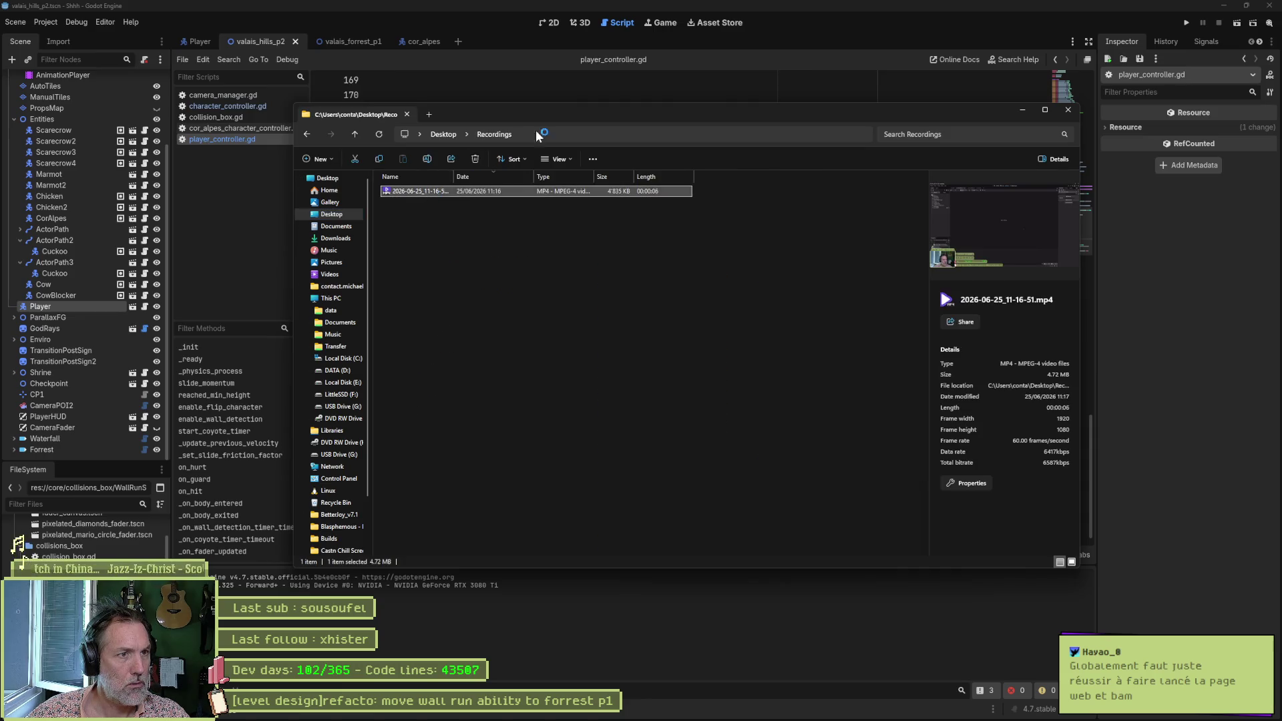
key(ctrl+w)
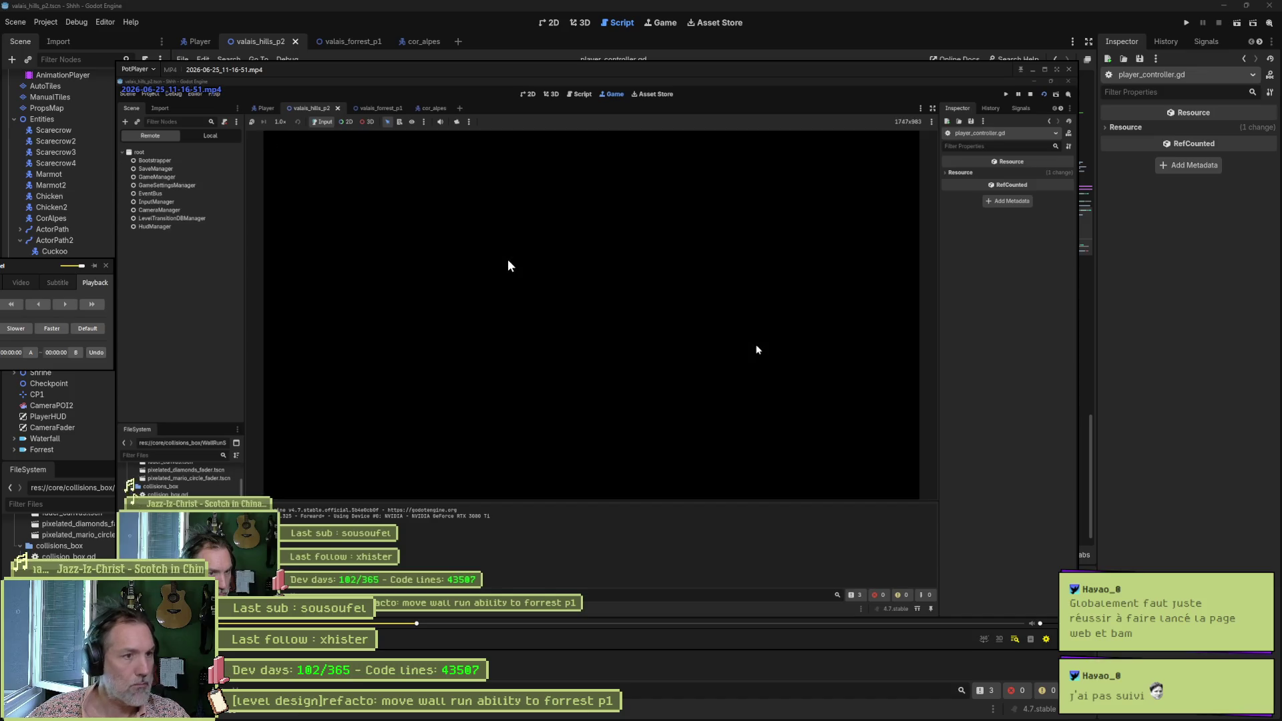
Step: Pause the recording near 00:00:03.3, step one frame back and forward, then close PotPlayer
click(757, 347)
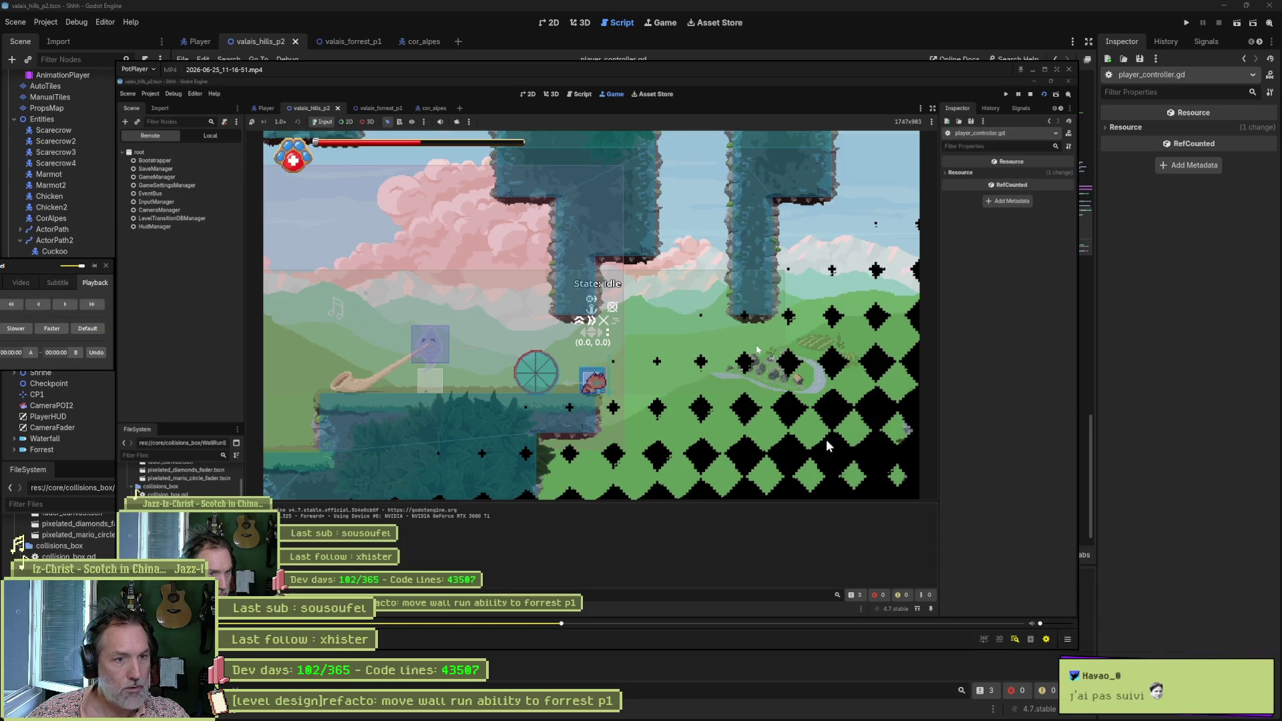
key(d)
key(d)
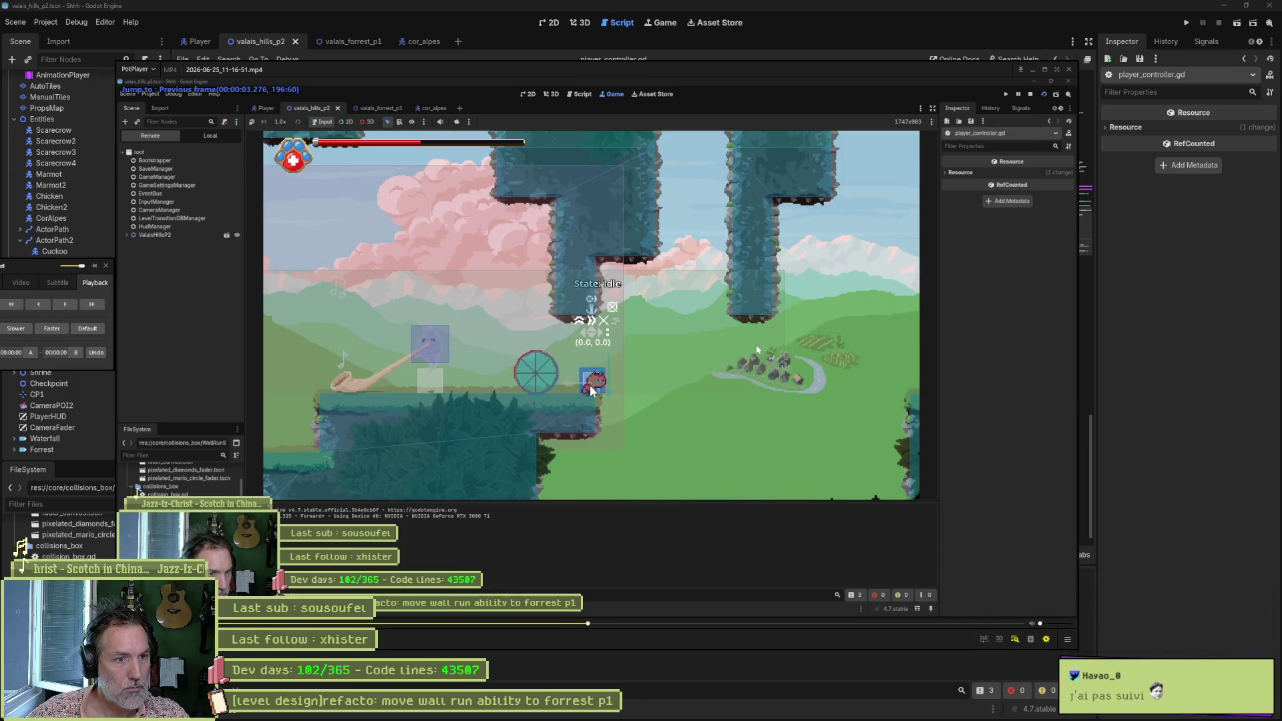
key(f)
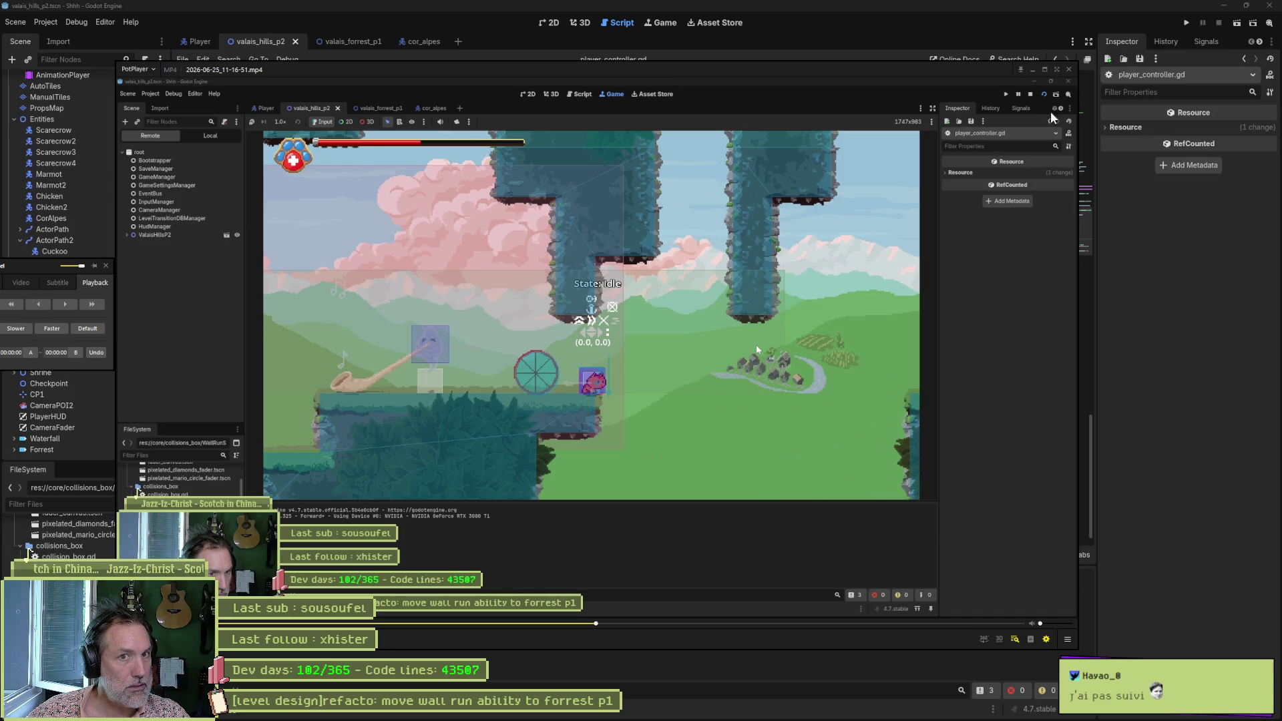
click(1069, 69)
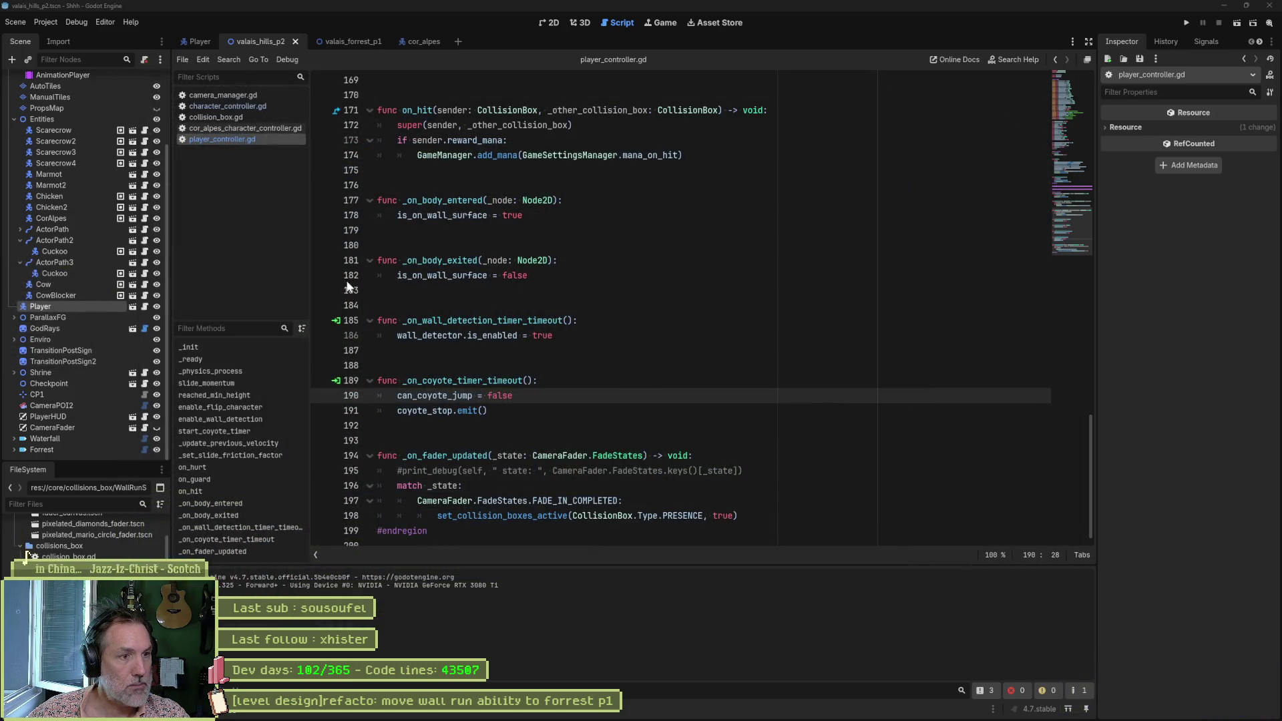
mouse_move(420, 342)
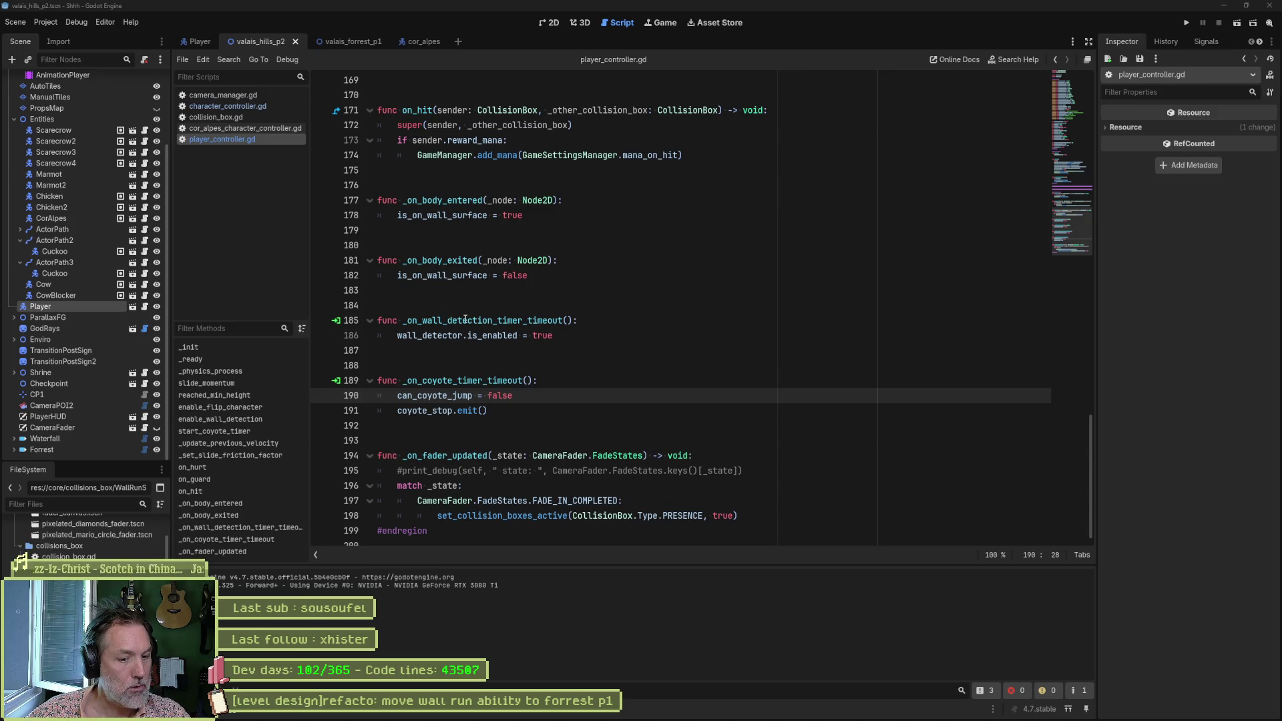
mouse_move(465, 319)
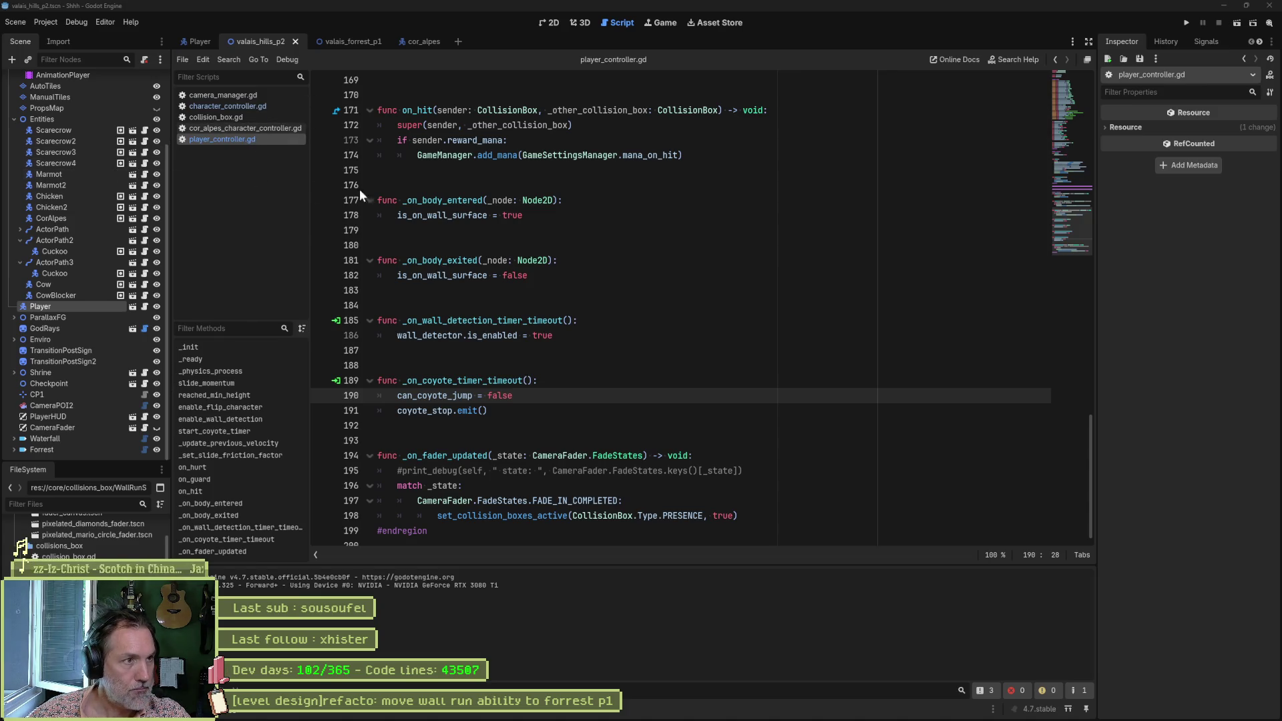
Step: Open sight_box.gd through Quick Open
click(555, 184)
key(shift+alt+o)
text(sight)
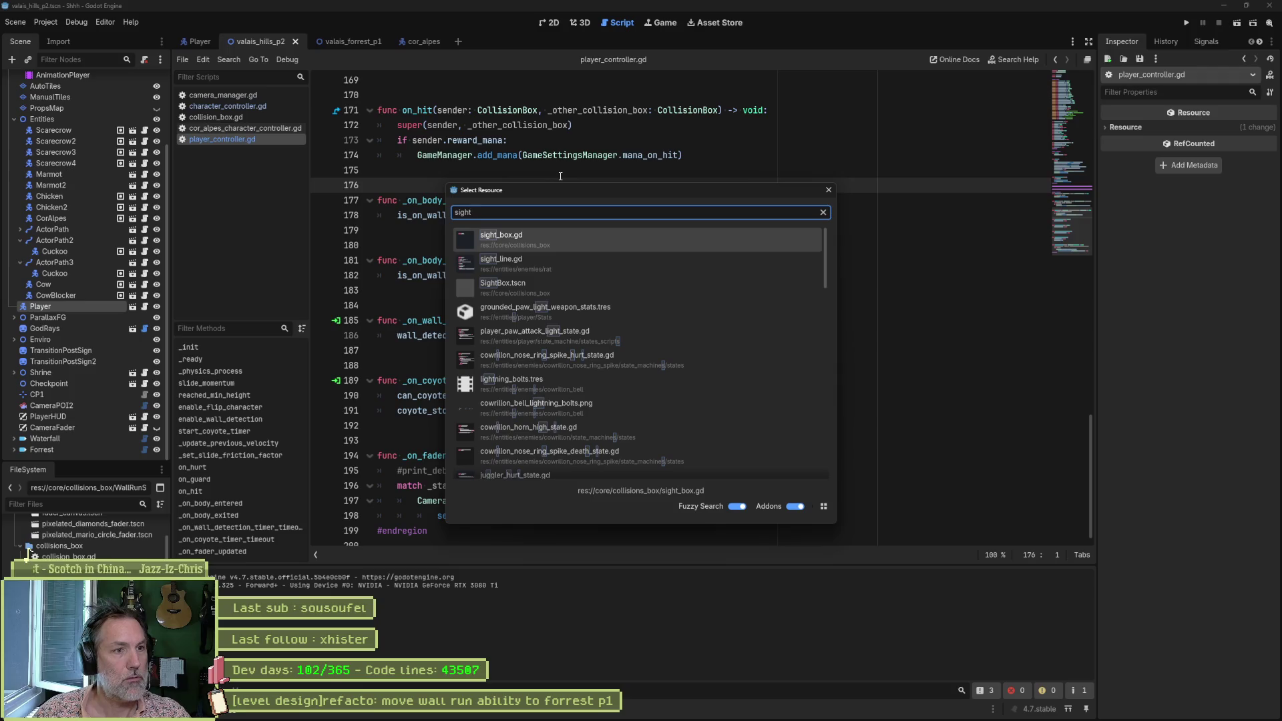
key(Return)
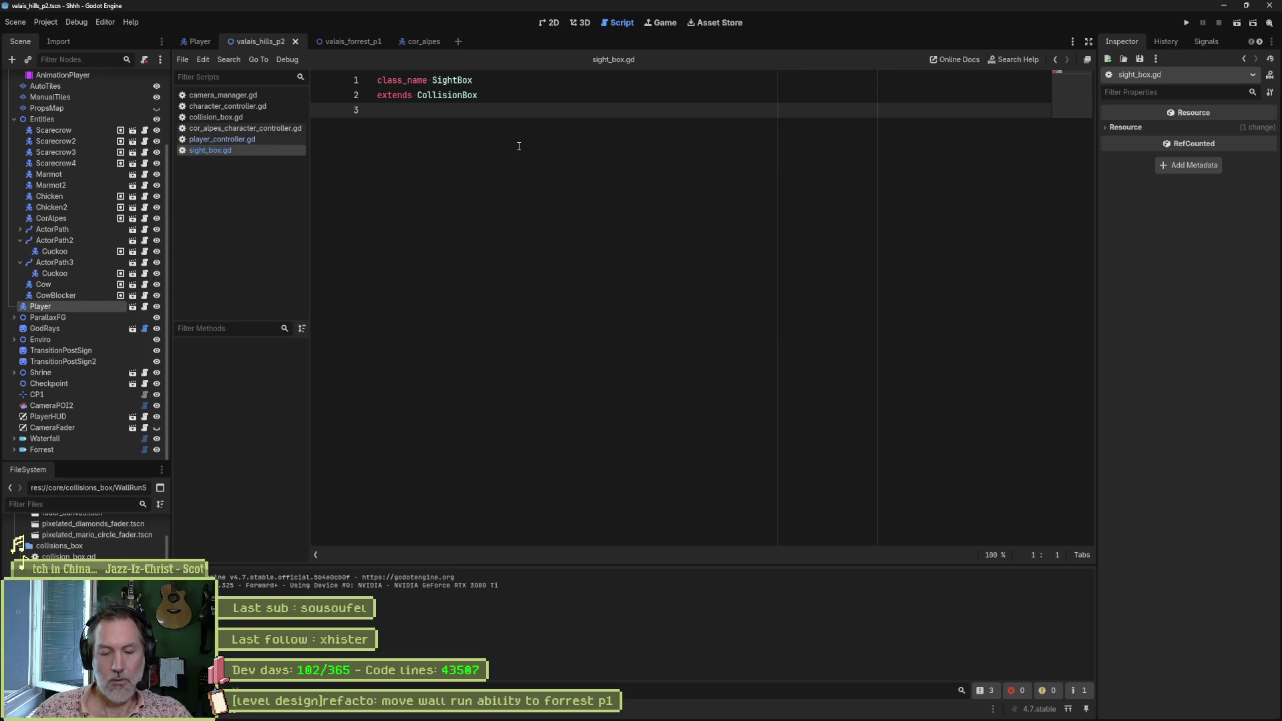
Step: Open the SightBox.tscn scene through Quick Open
key(shift+alt+o)
key(Down)
key(Down)
key(Down)
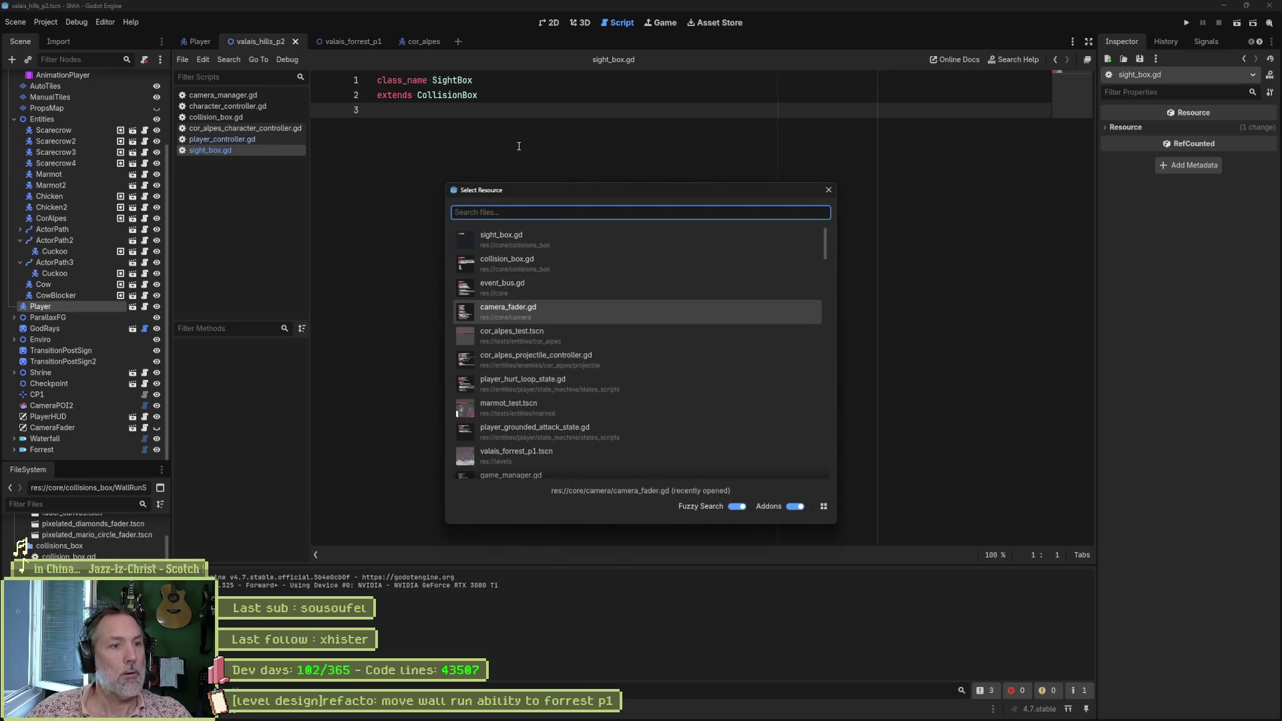
text(sight)
key(Down)
key(Down)
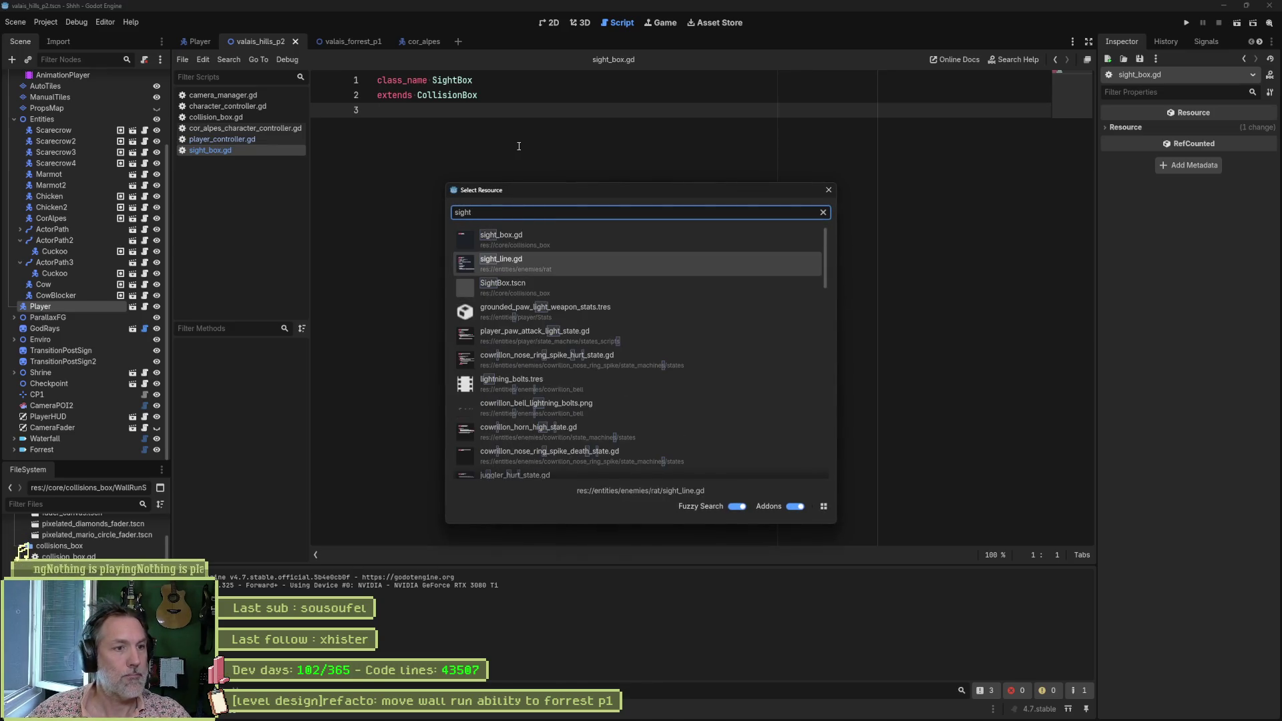
key(Return)
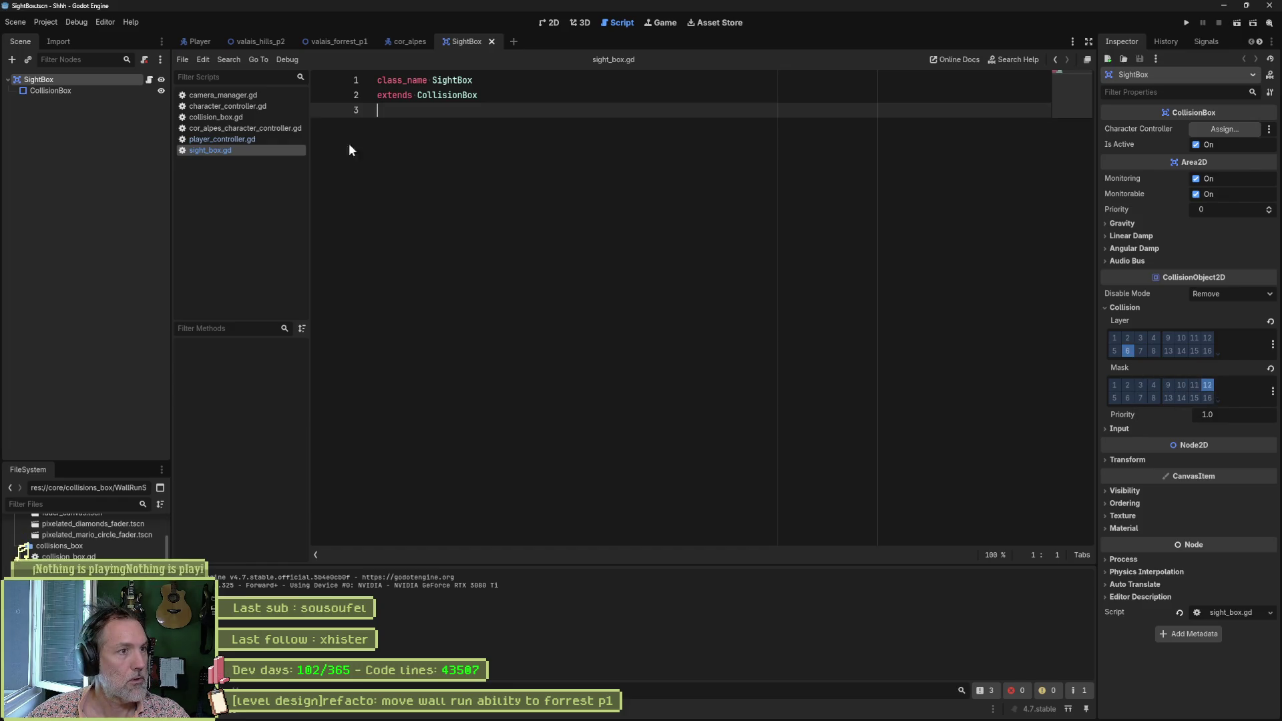
Step: Bring up collision_box.gd and review its Type enum ending in PRESENCE
ctrl+click(462, 97)
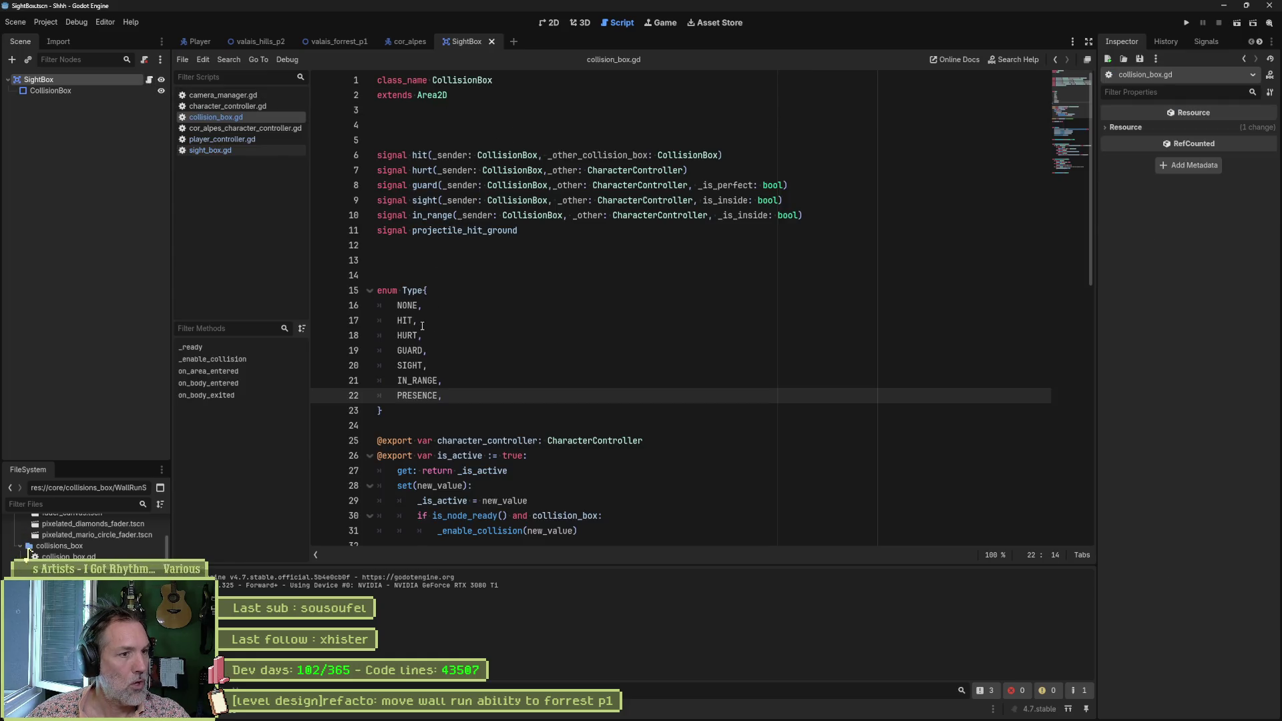
scroll(415, 327, down, 9)
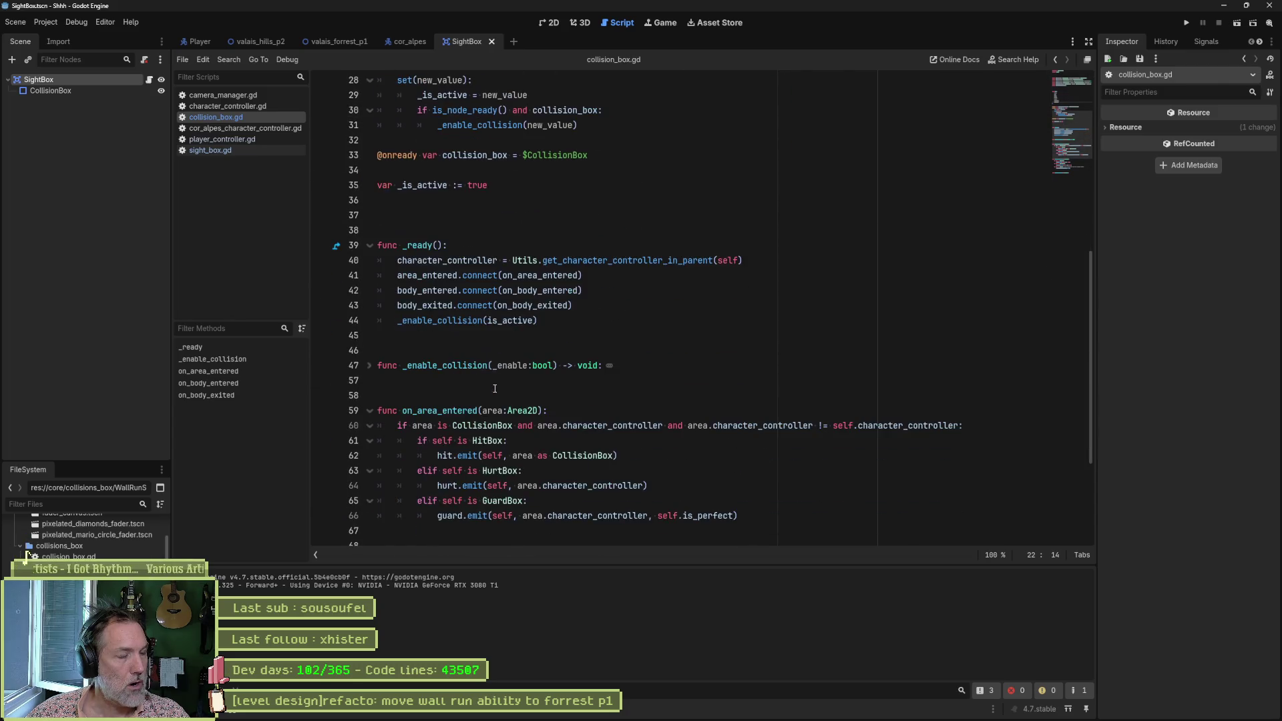
scroll(485, 367, up, 9)
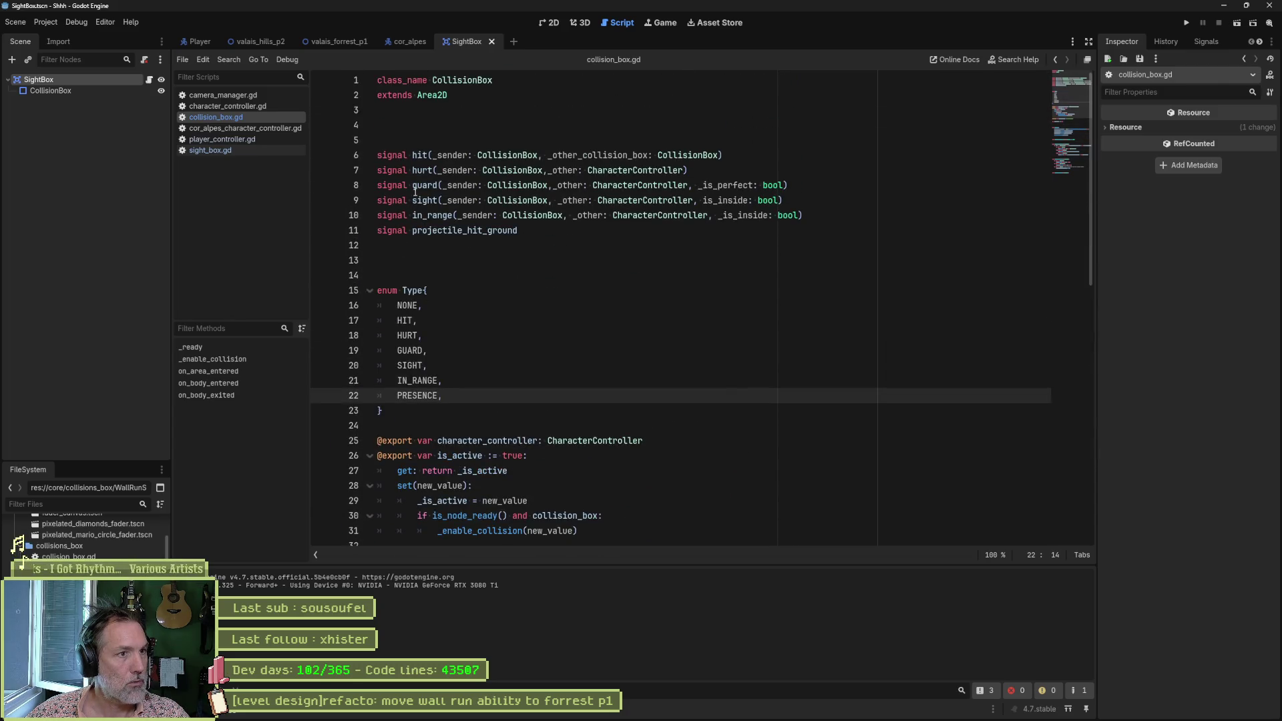
Step: Wrap the signal declarations in a 'signals' region closed by #endregion
click(412, 118)
key(Delete)
key(Delete)
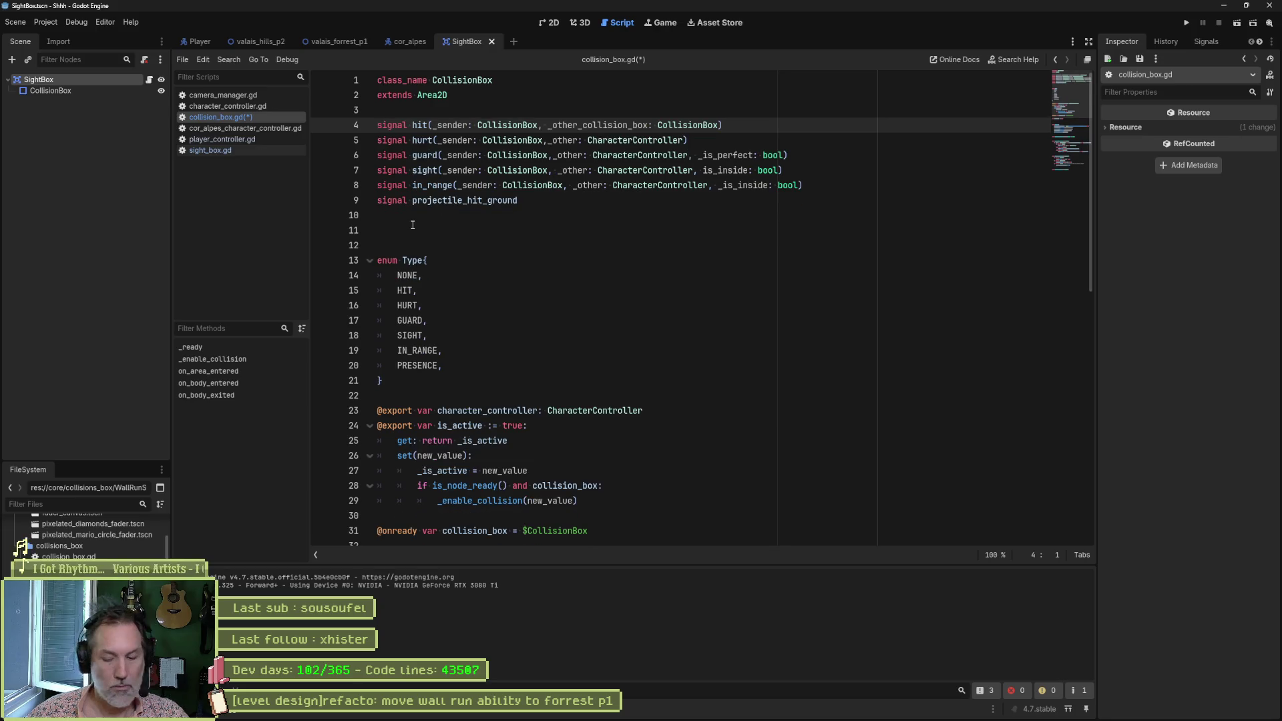
key(Return)
key(Up)
text(egion signals)
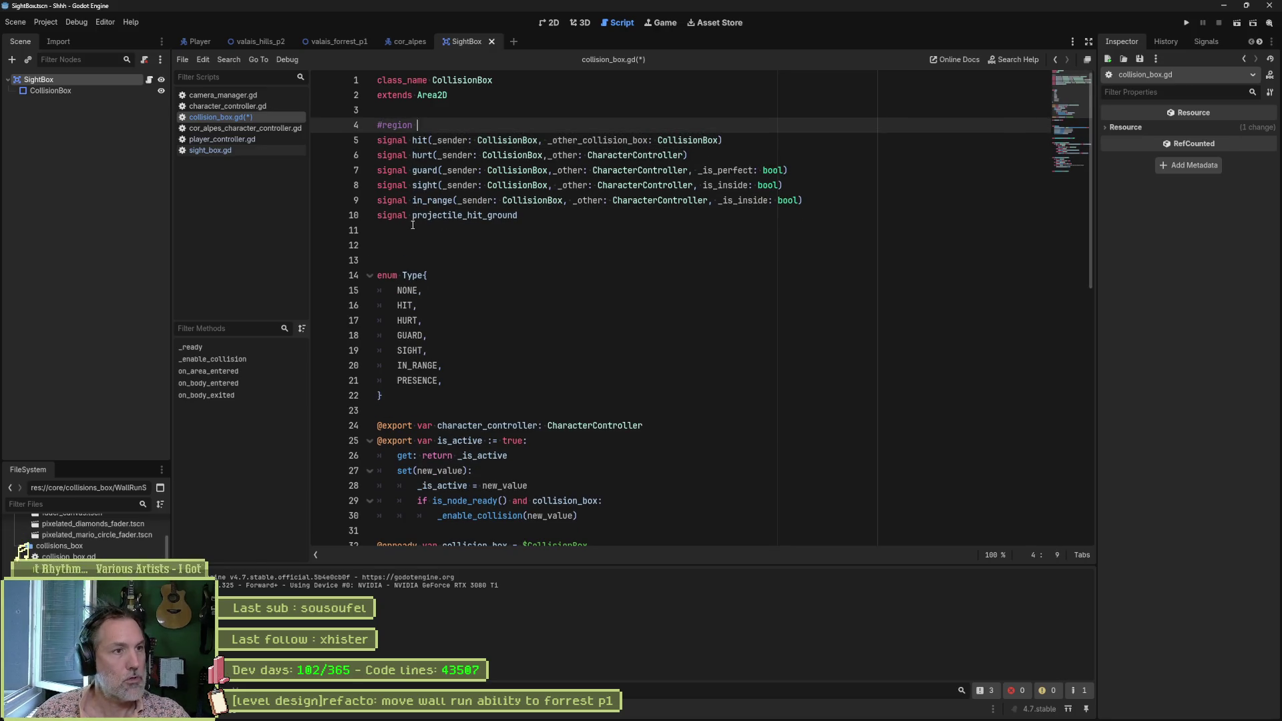
key(Down)
key(Down)
key(Down)
Step: Add a 'fields' region around the variable declarations, closing it at line 35
key(Down)
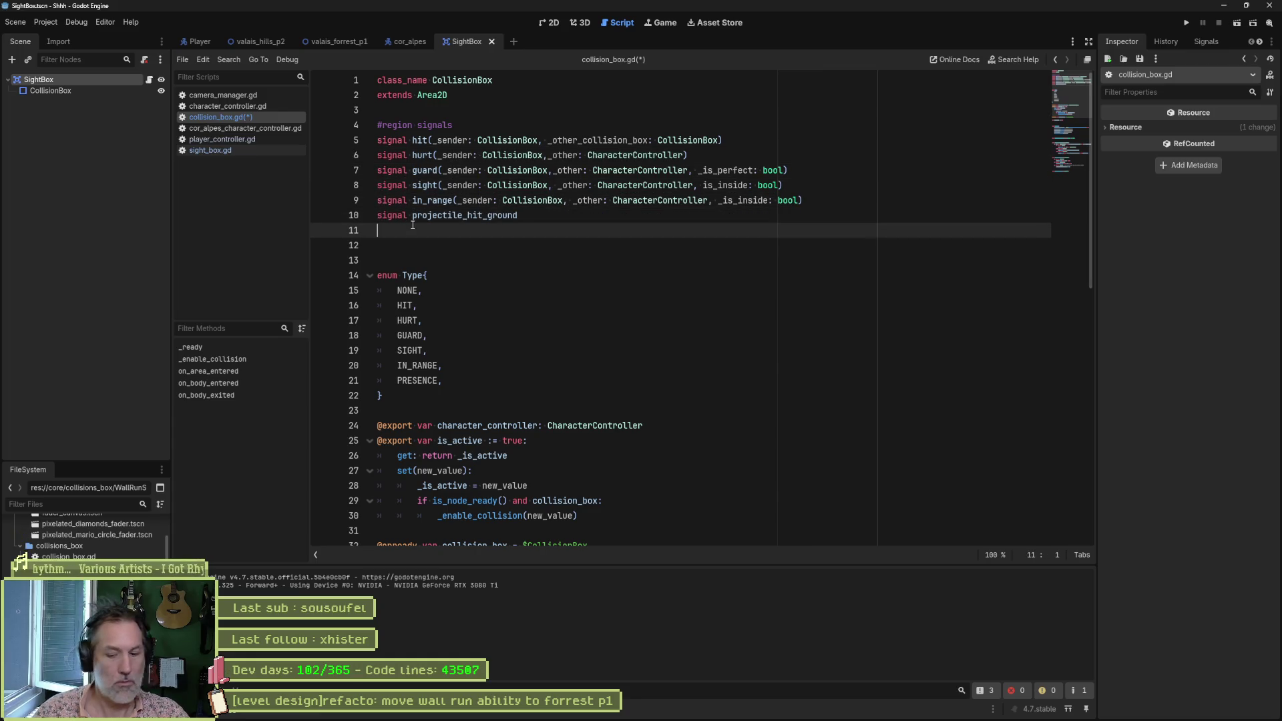
text(#endregion)
key(Down)
key(Down)
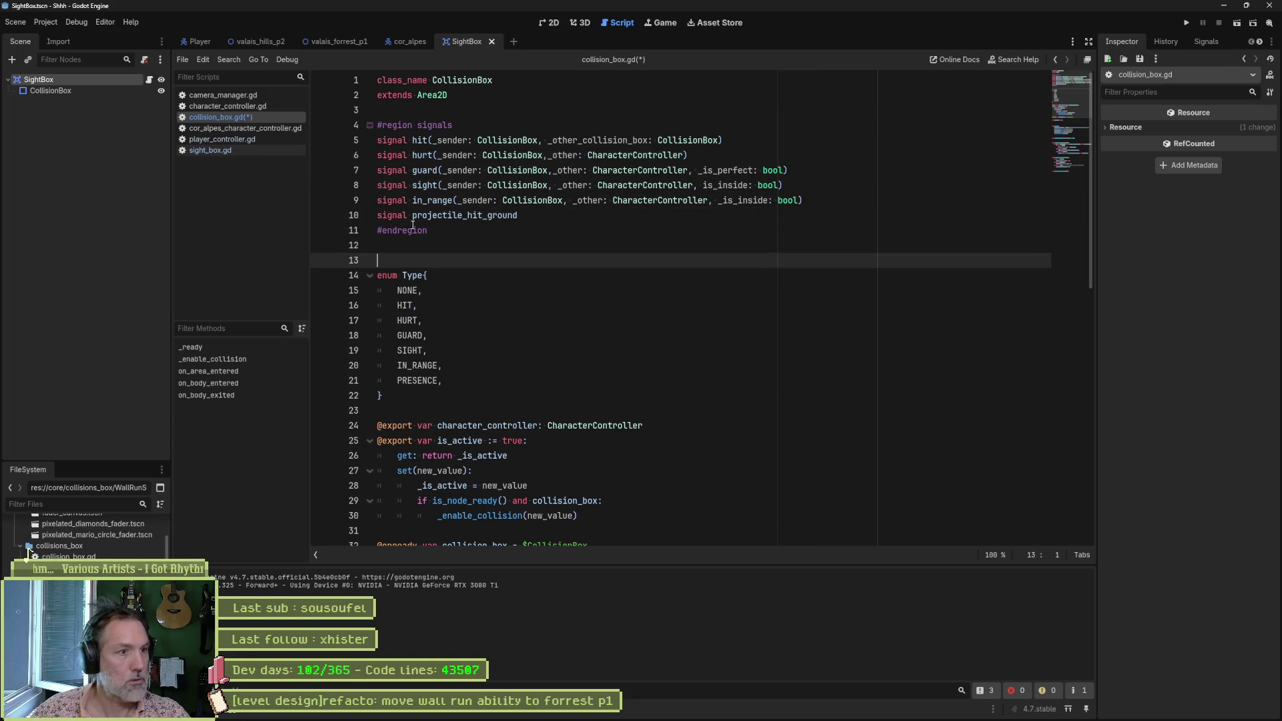
text(region fields)
key(Down)
key(Down)
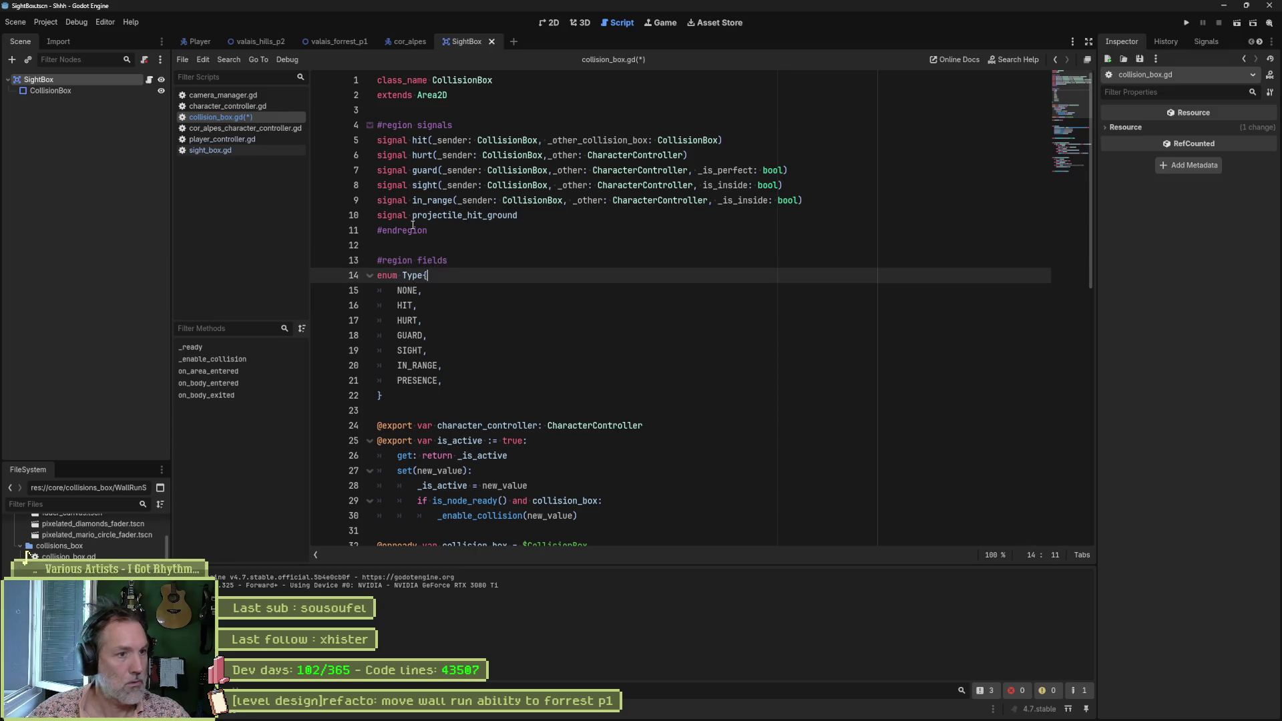
scroll(427, 254, down, 7)
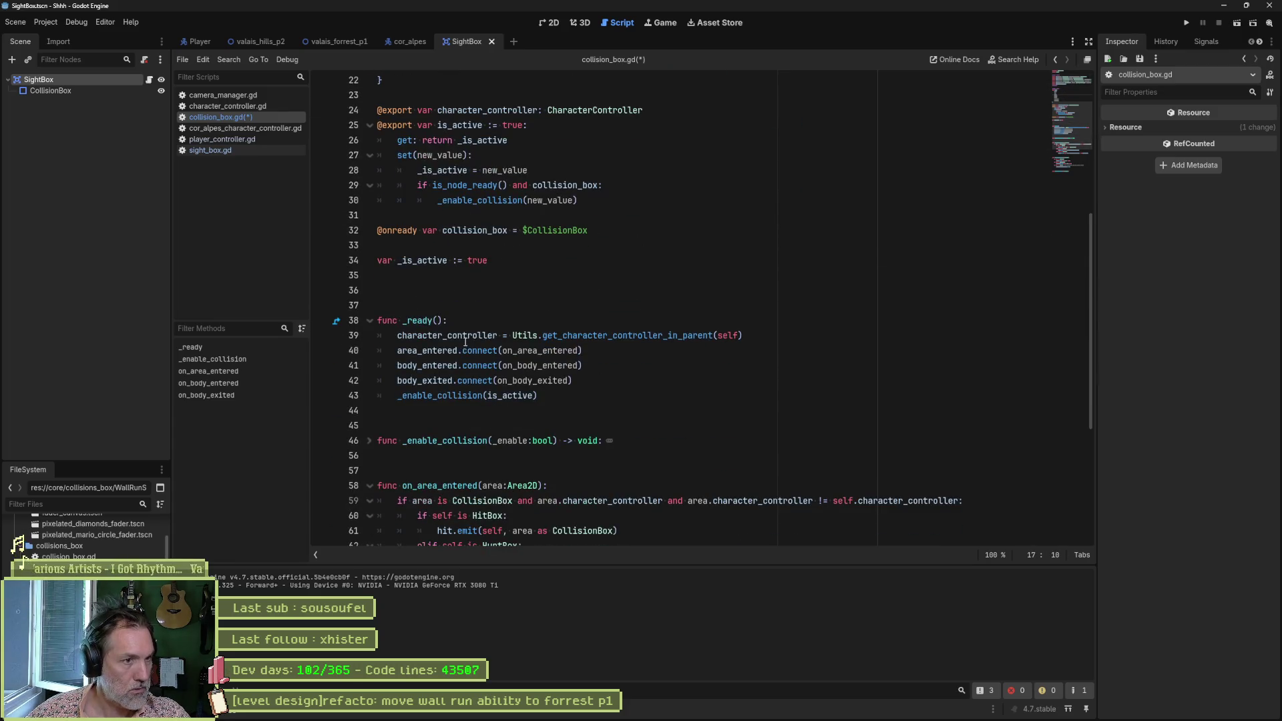
click(444, 277)
text(#endregion)
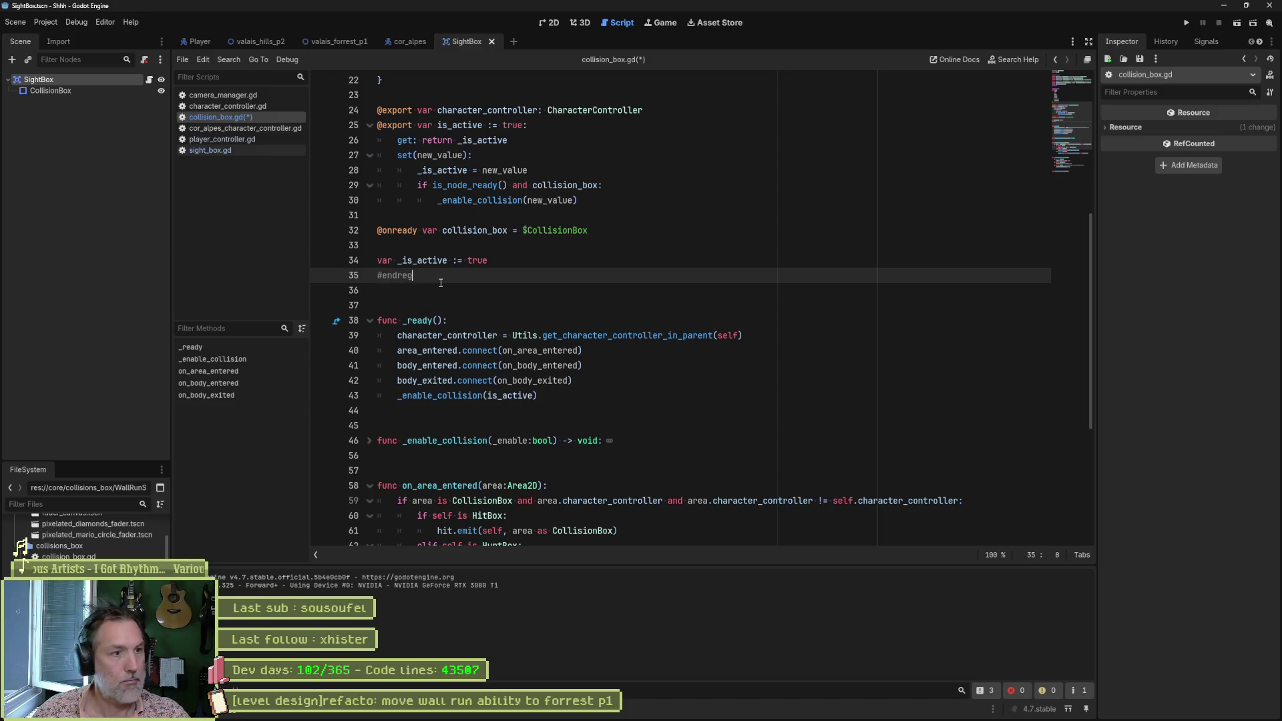
key(Down)
key(Down)
Step: Open a lifecycle region and close it with #endregion after _ready
text(egio)
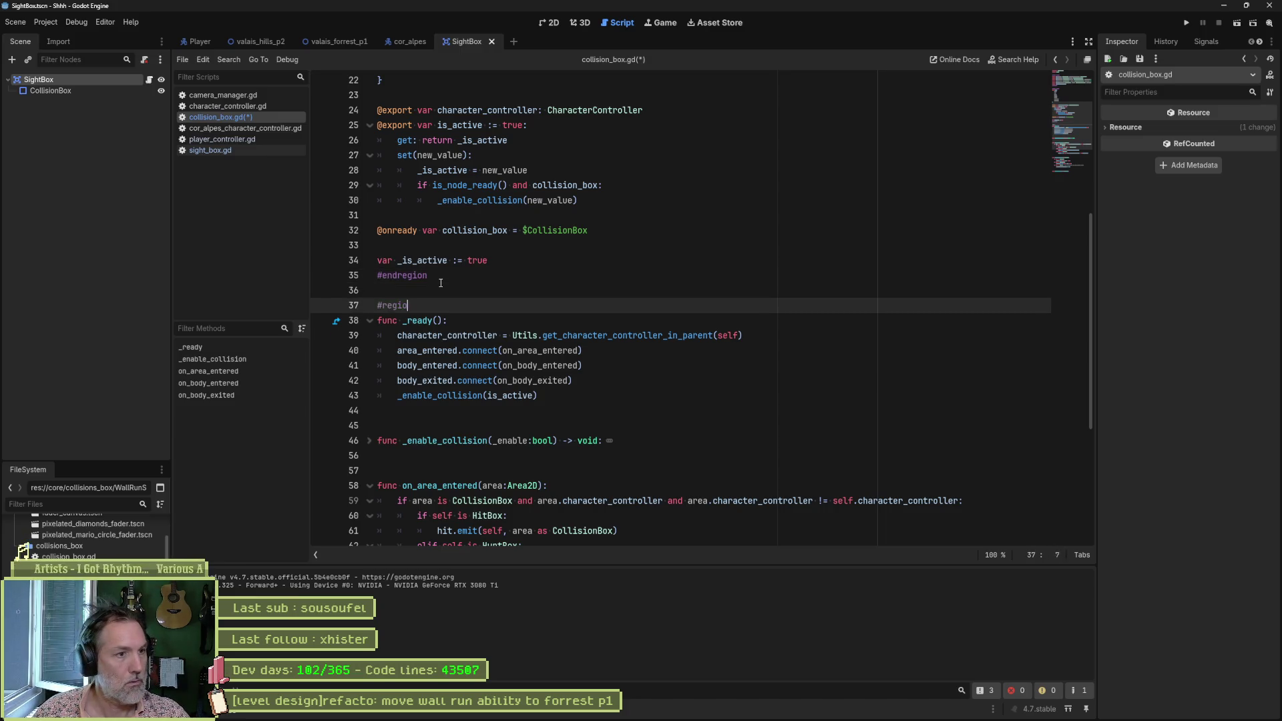
text(n l)
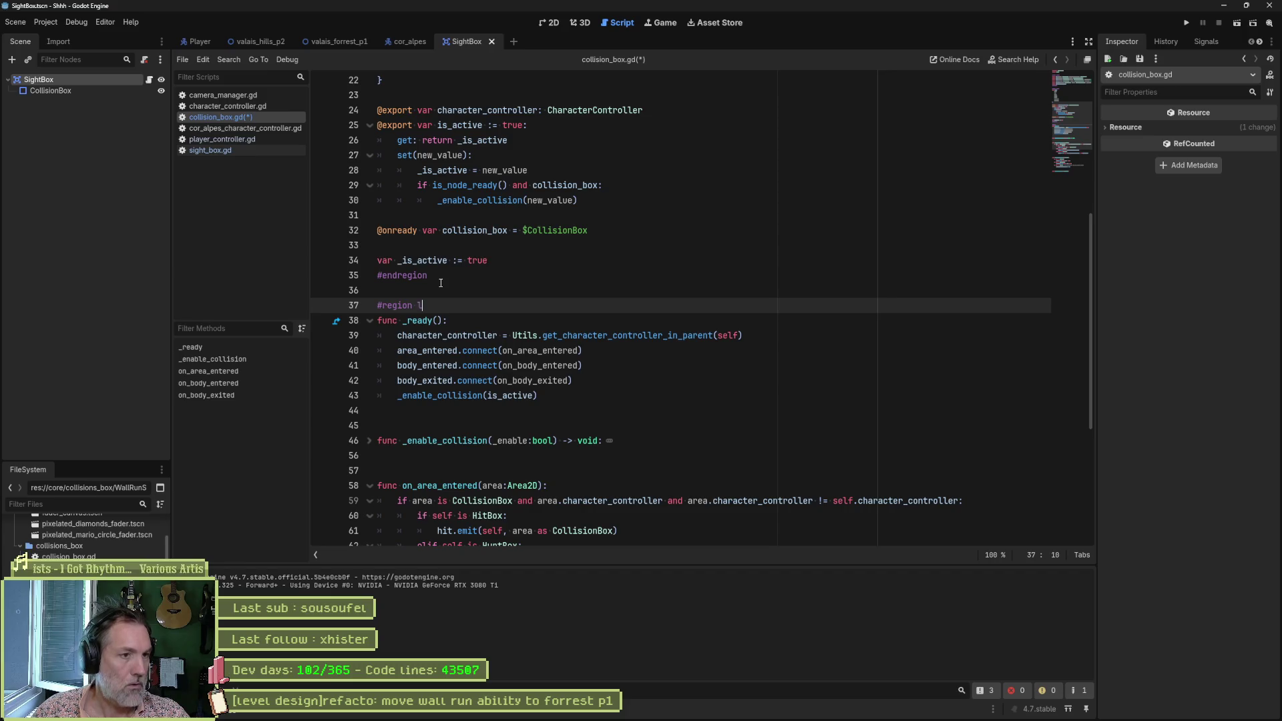
text(ifeccle)
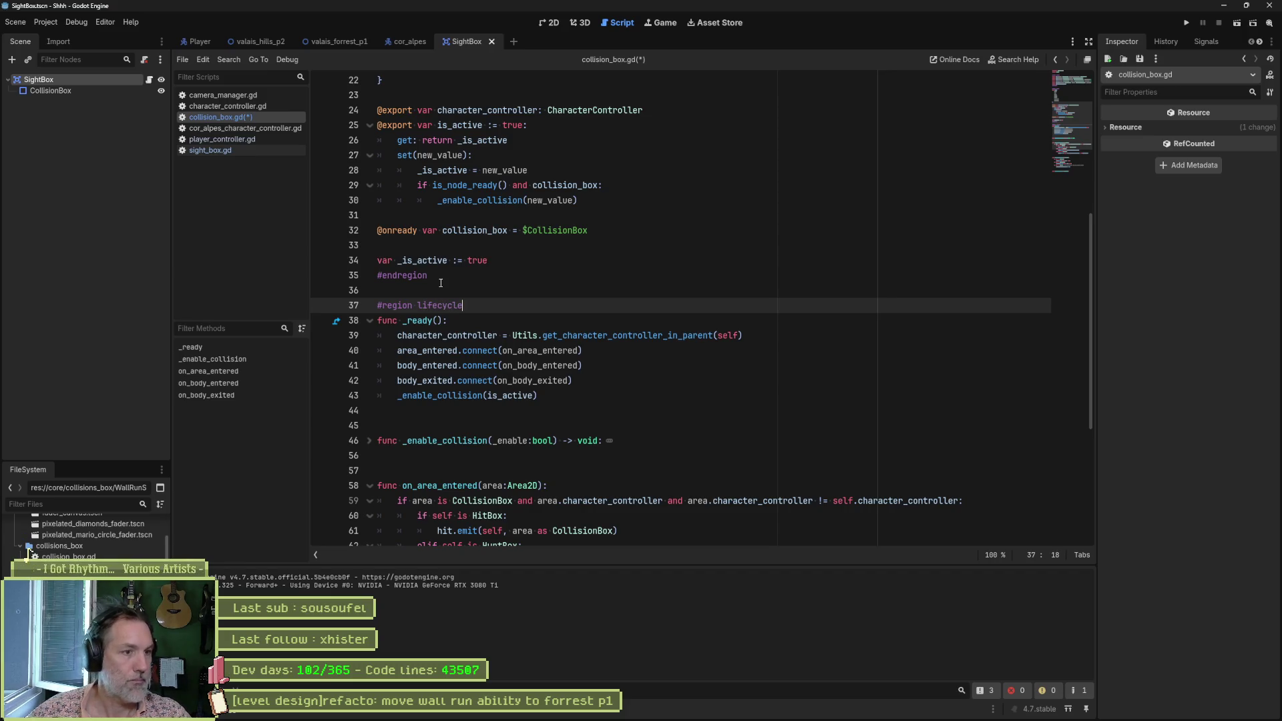
scroll(434, 267, down, 5)
click(414, 169)
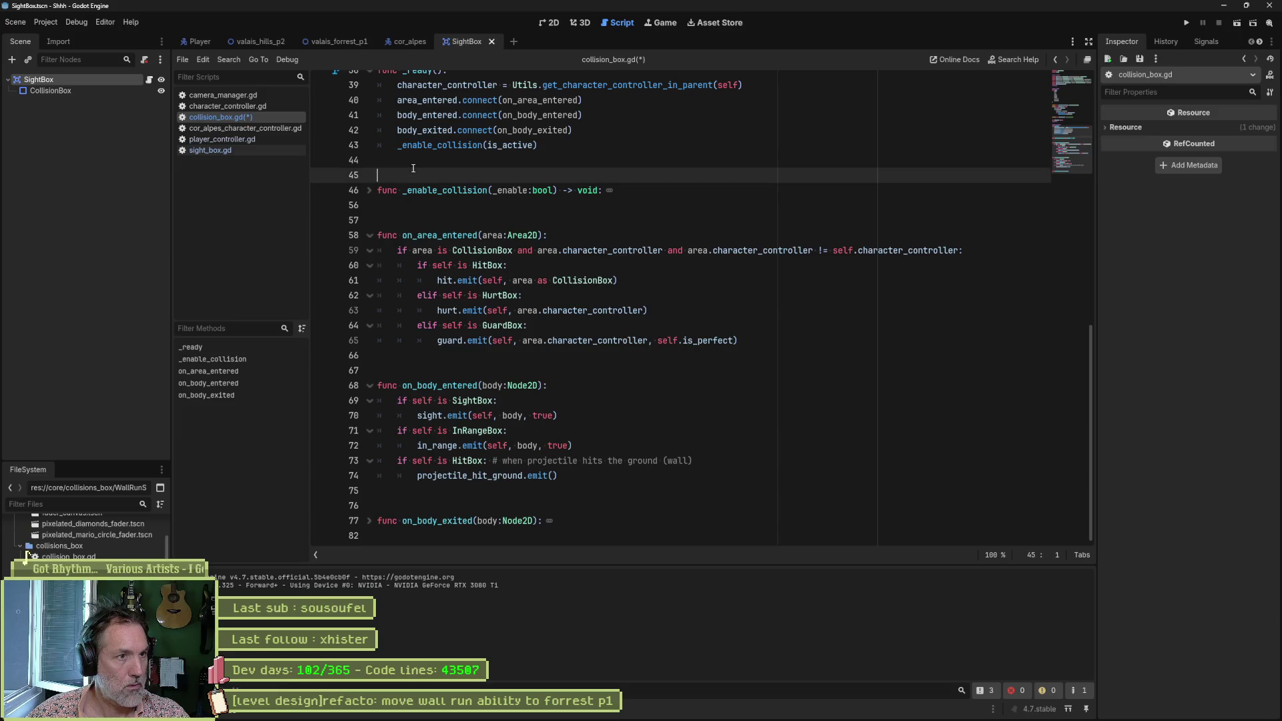
key(Up)
text(#end)
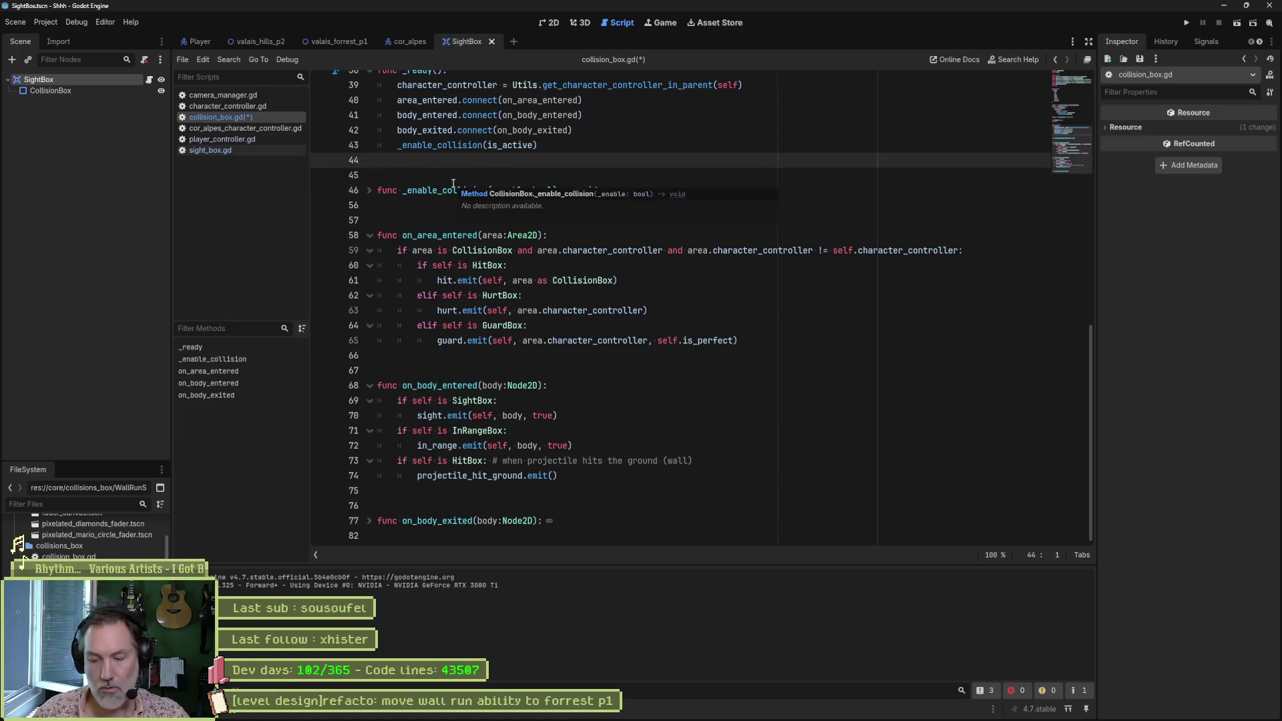
text(region)
key(Down)
Step: Add an 'internals' region (renamed from 'private') ending with #endregion at line 57
key(Return)
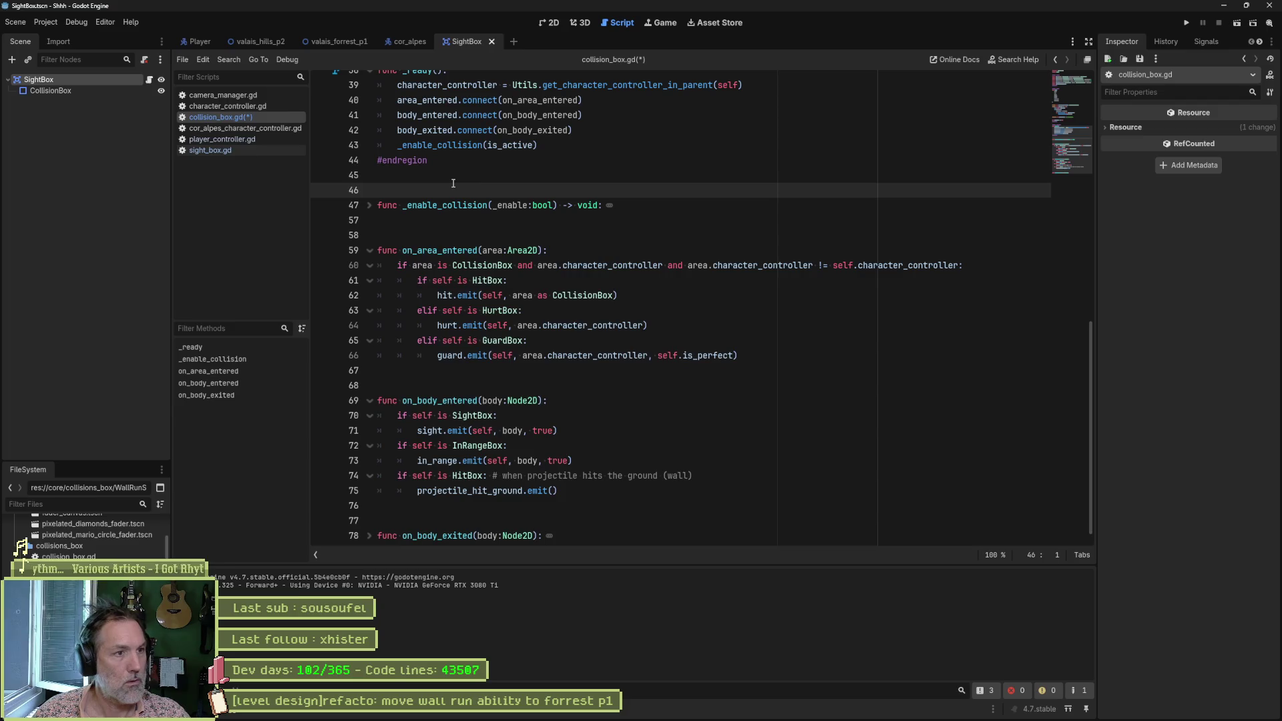
text(gion )
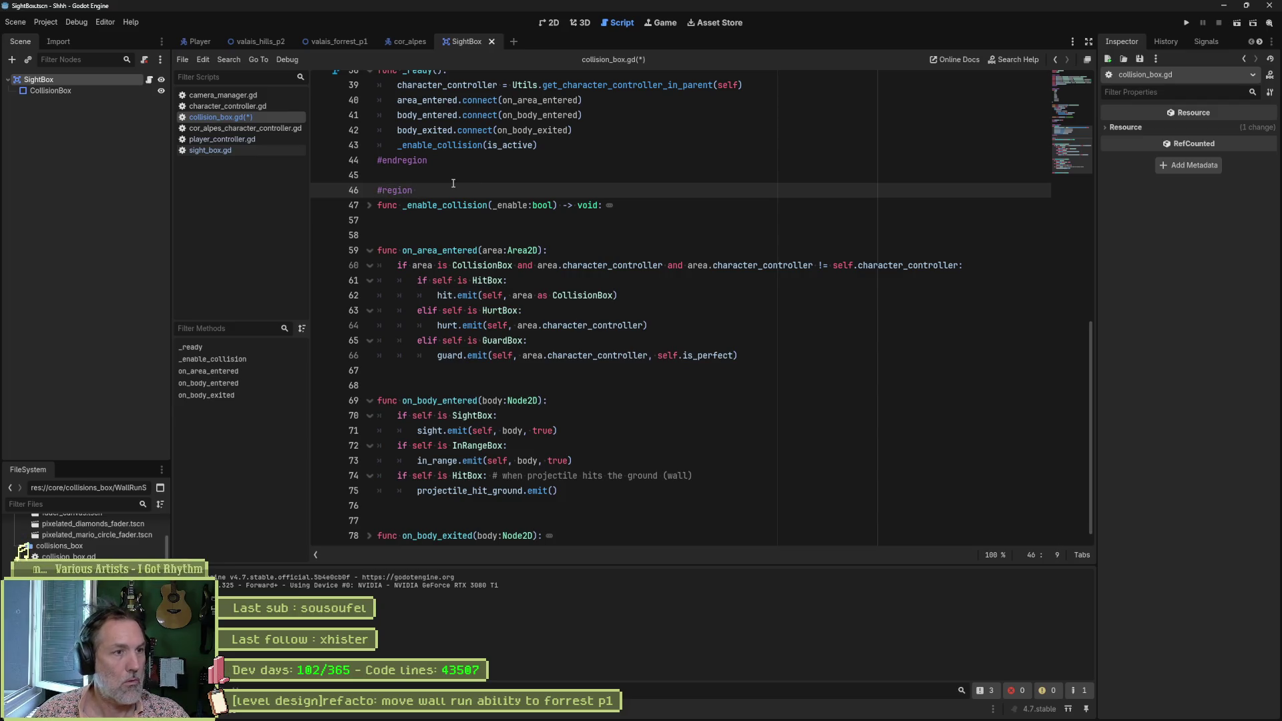
text(private)
key(ctrl+BackSpace)
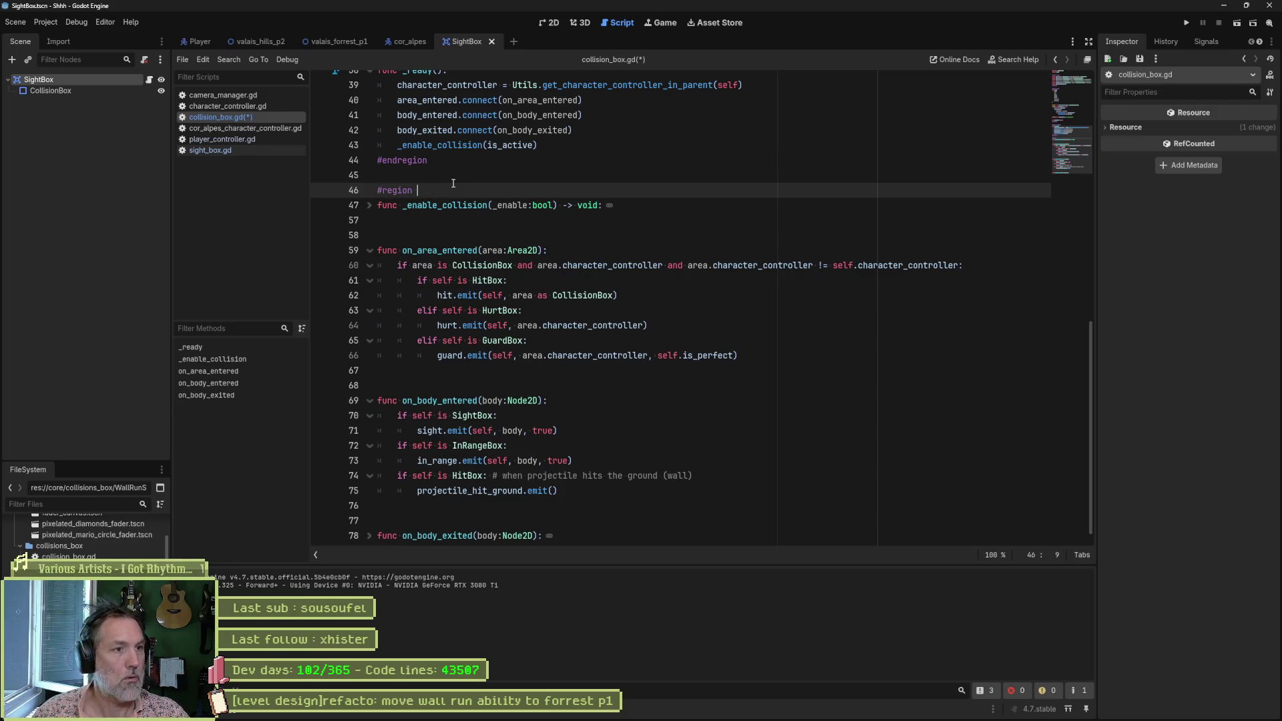
text(internals)
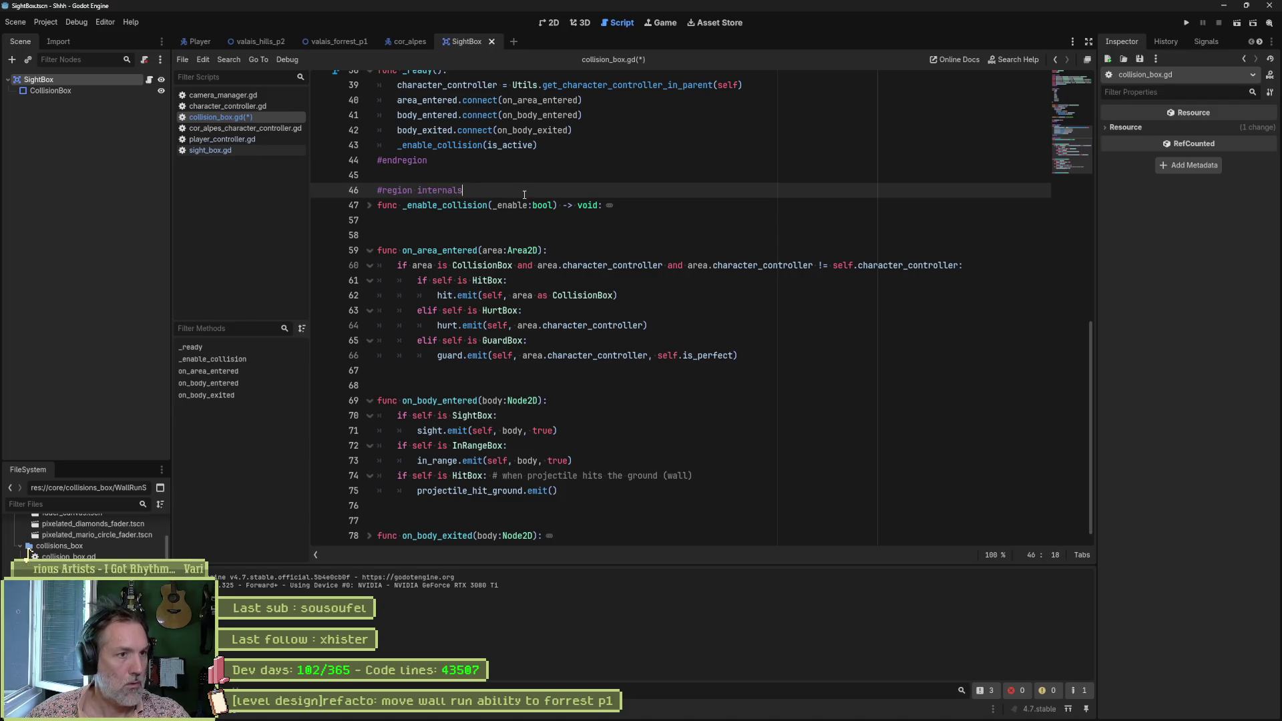
click(492, 222)
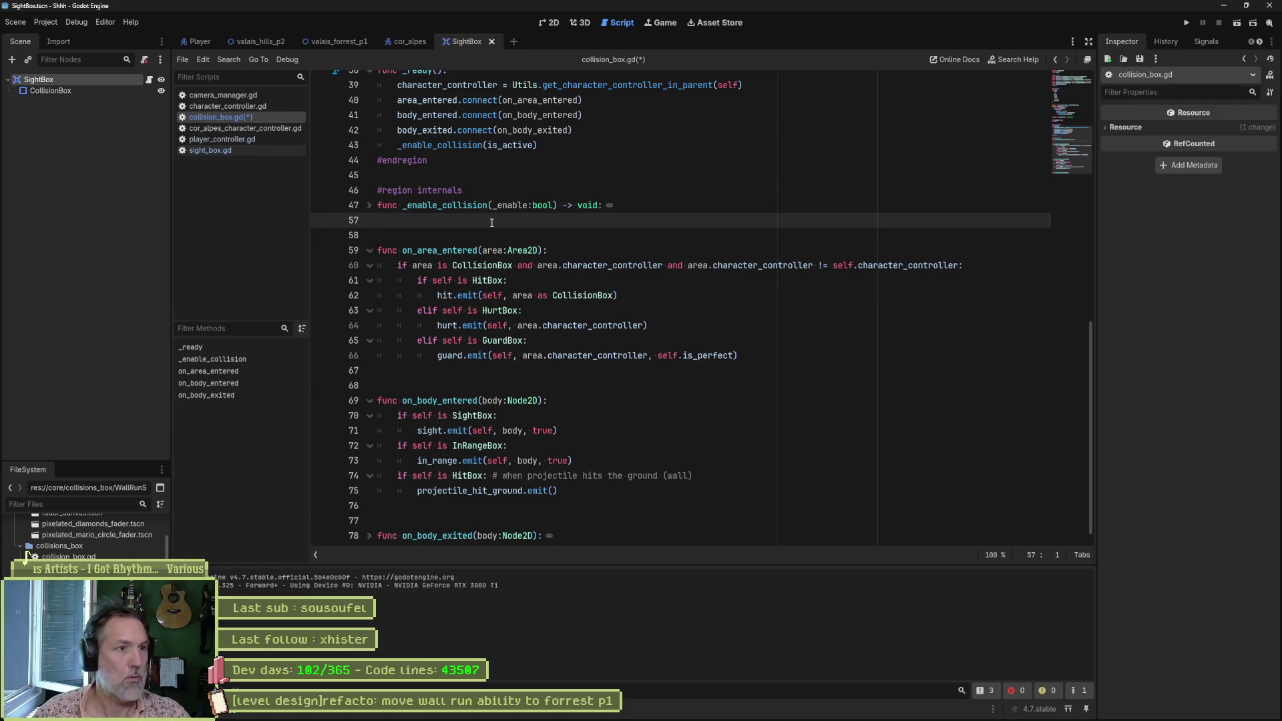
text(#endregion)
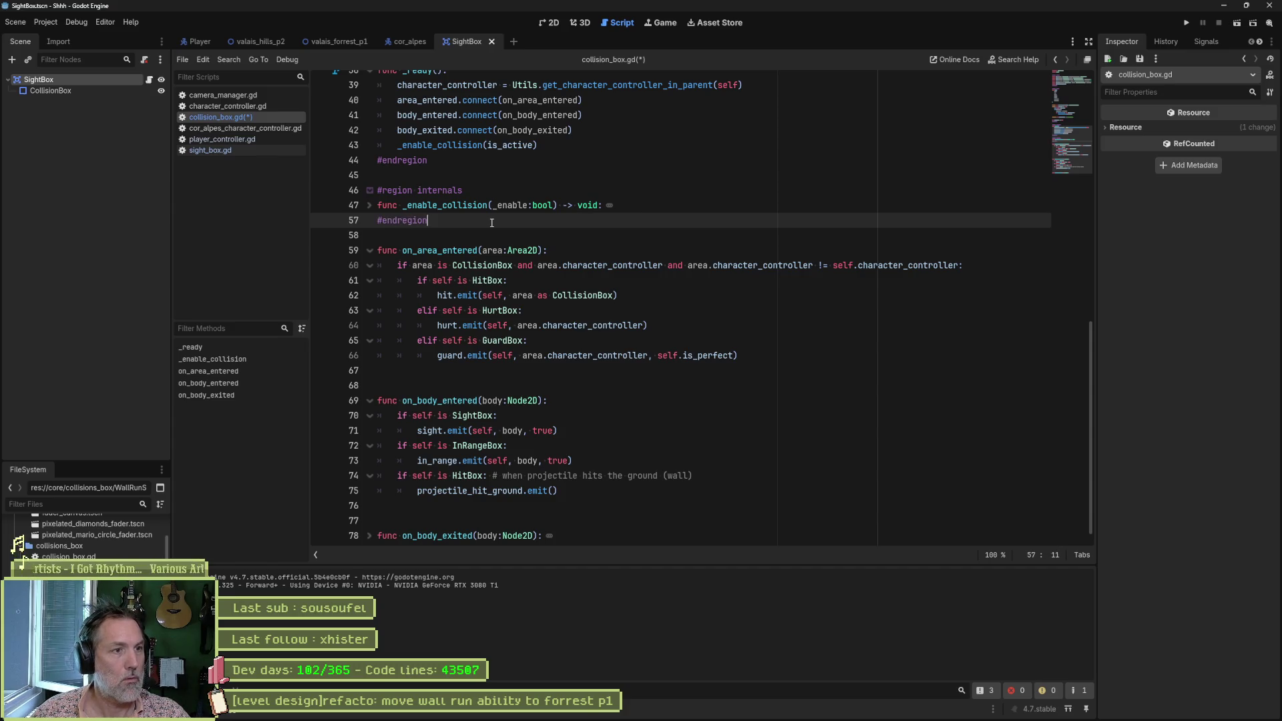
Step: Add a 'callbacks' region with its #endregion, save collision_box.gd and fold all regions
key(Down)
key(Return)
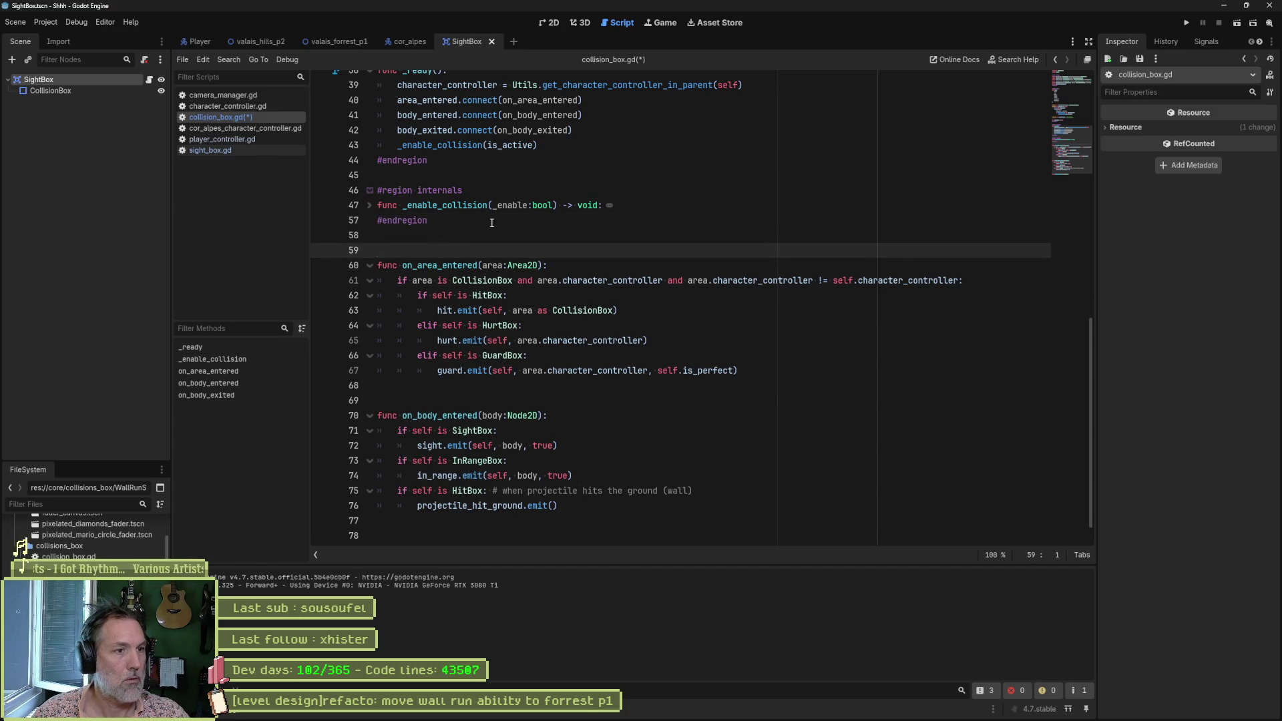
text(gion callbacks)
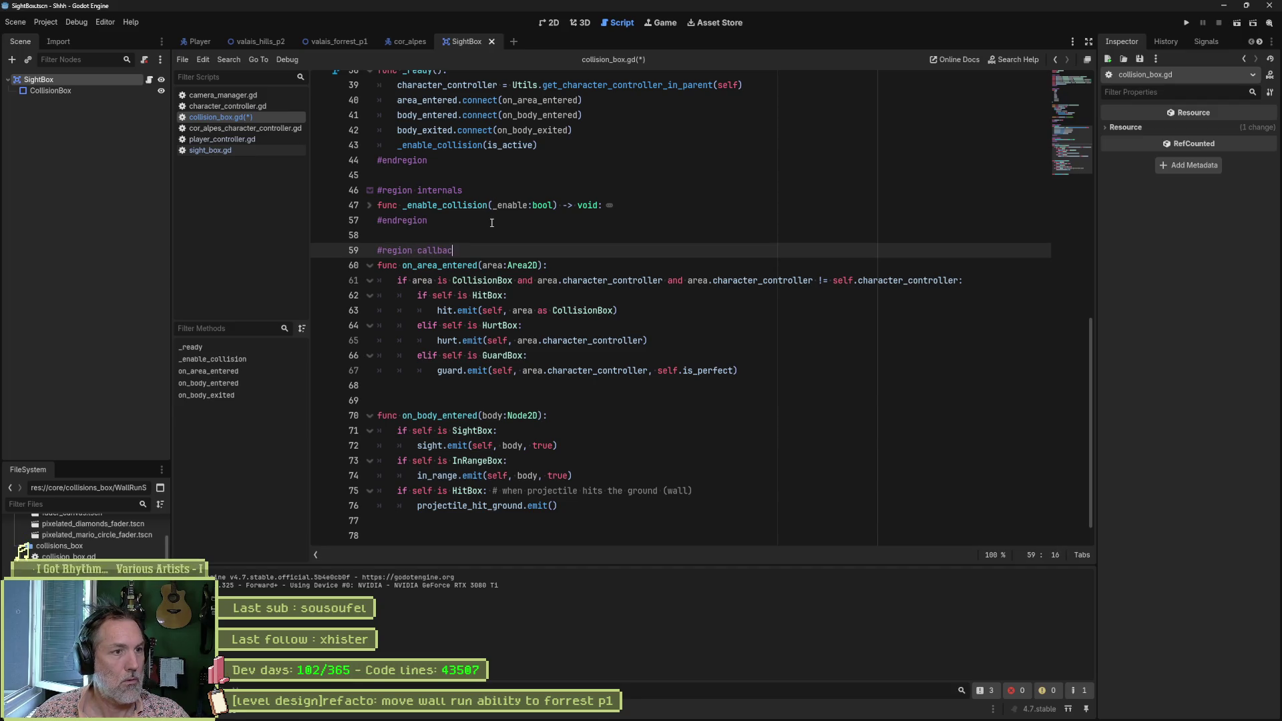
key(Down)
key(Down)
key(Down)
key(Down)
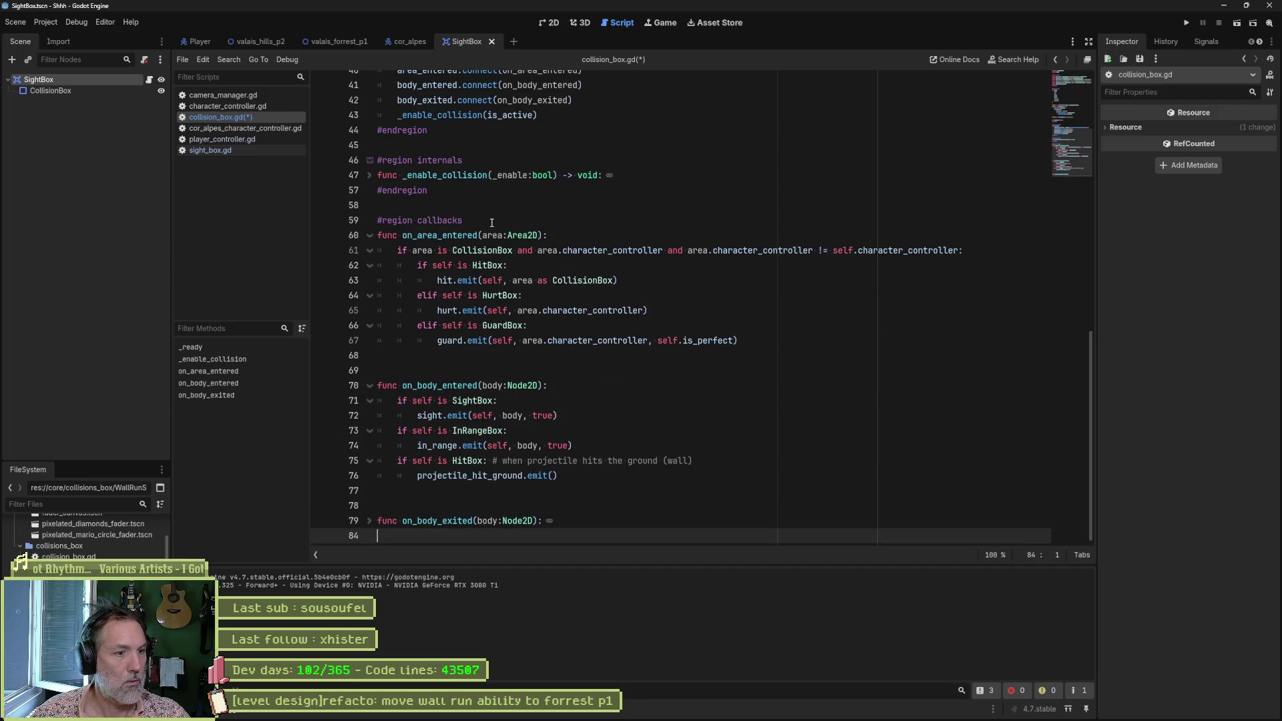
text(#endregion)
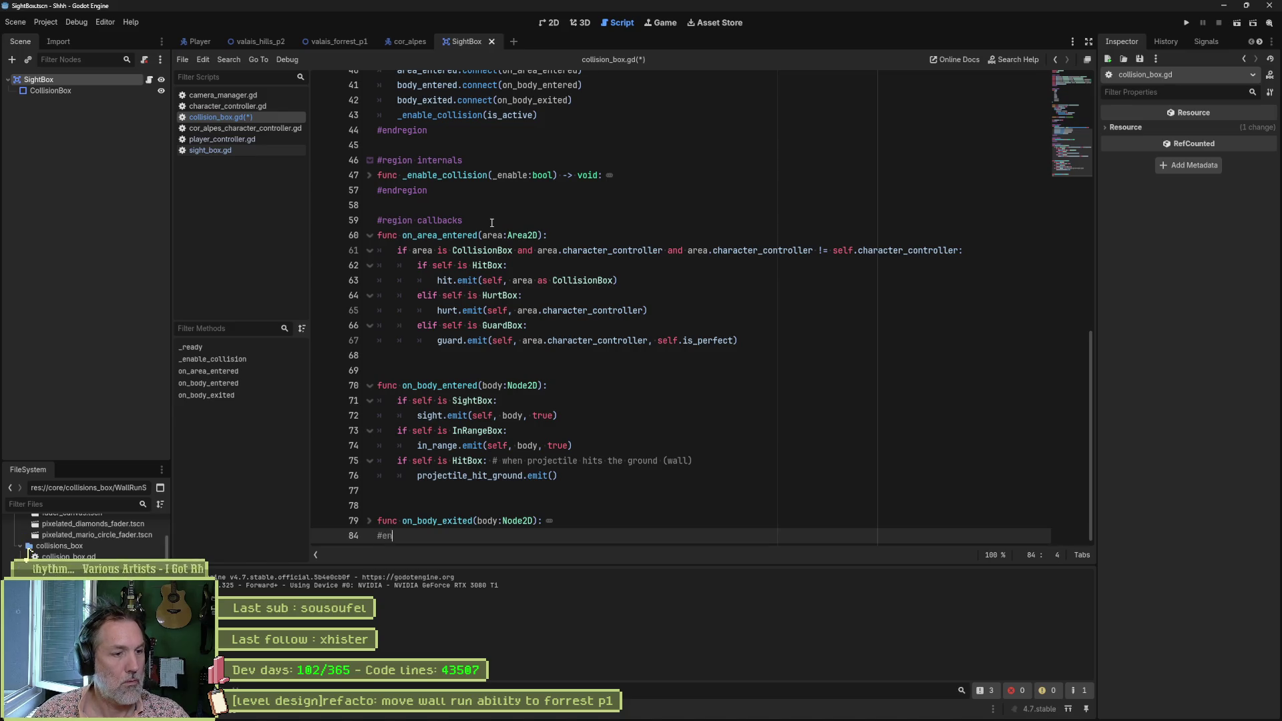
key(ctrl+s)
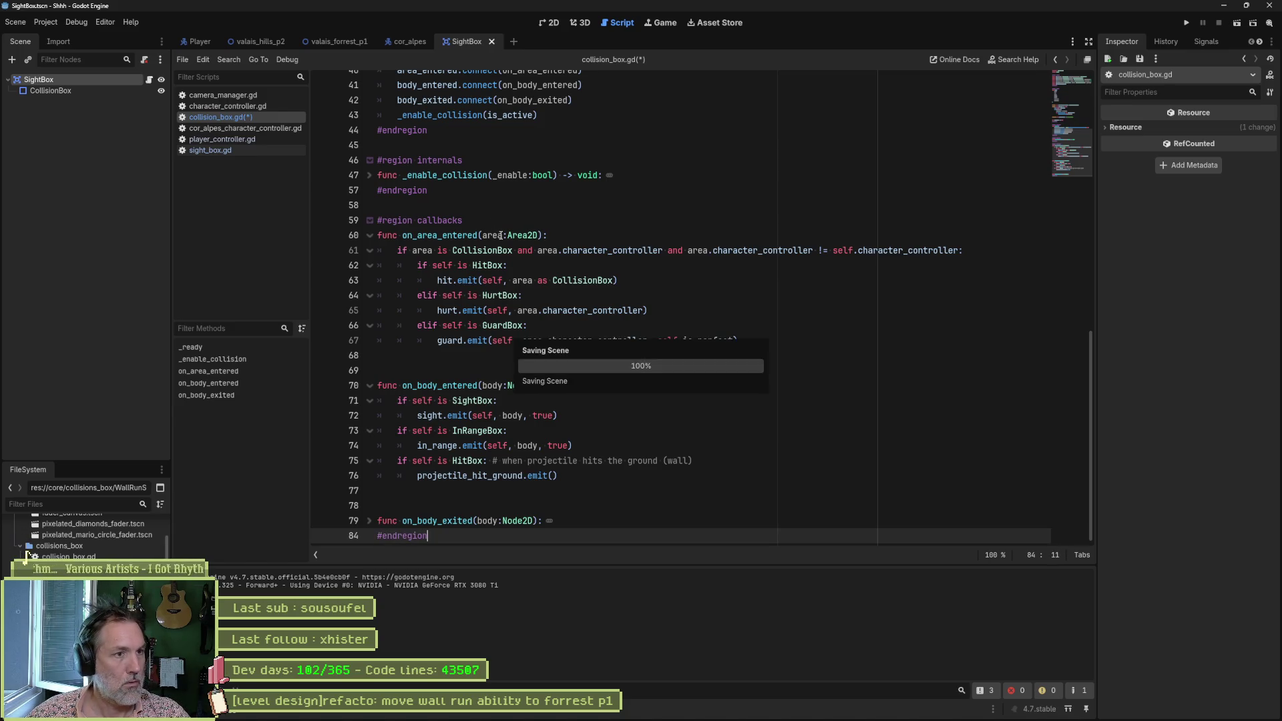
key(ctrl+alt+f)
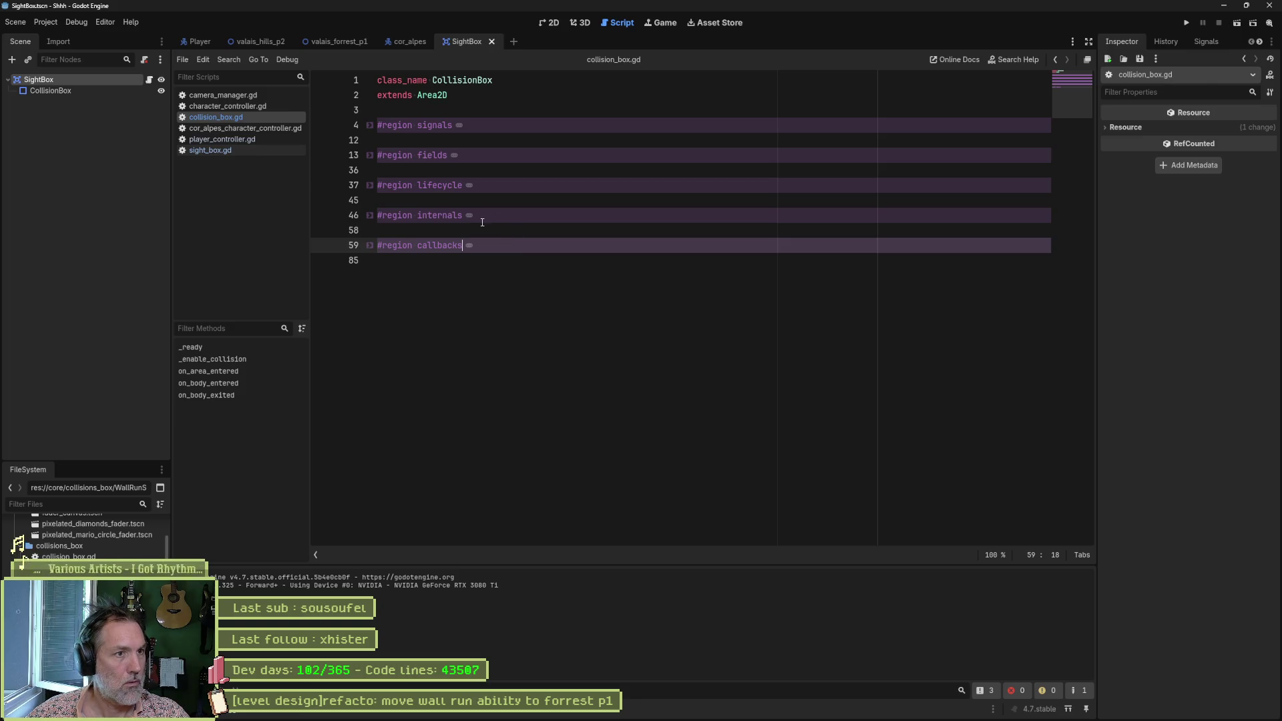
Step: Unfold the callbacks region of collision_box.gd and scroll down to the on_body_entered definition
click(370, 245)
scroll(491, 321, down, 1)
scroll(491, 321, down, 1)
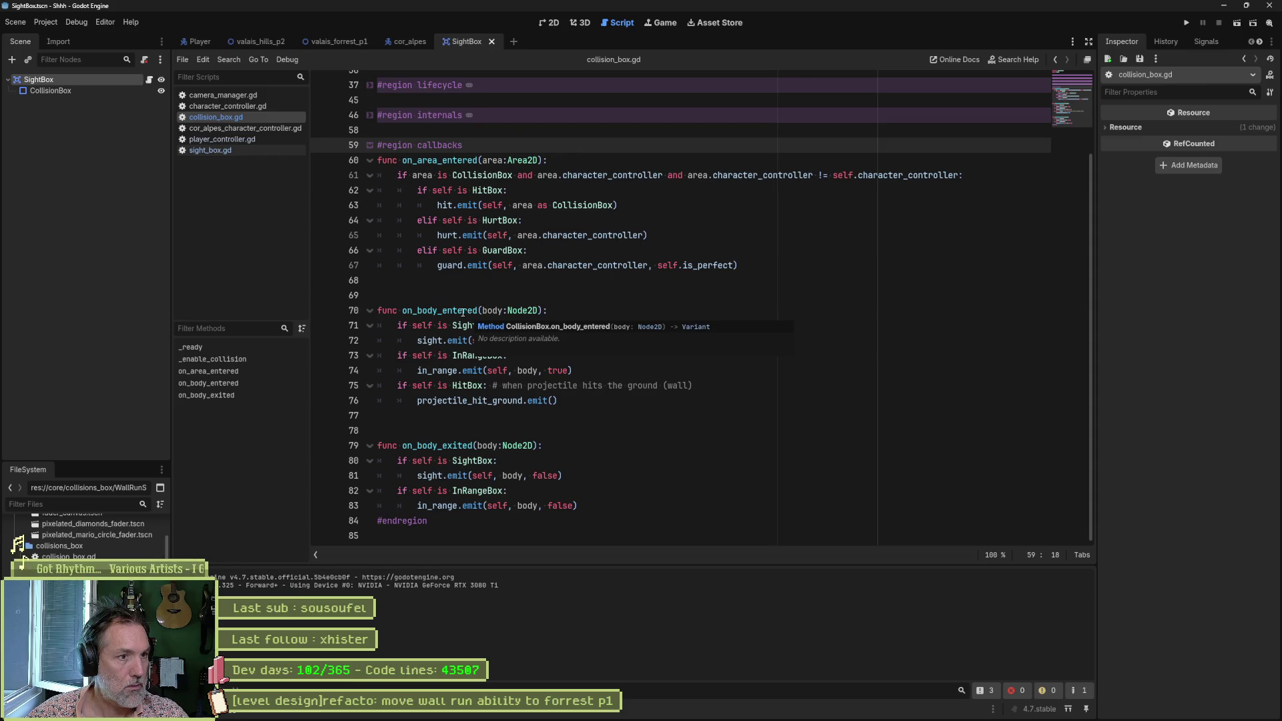
ctrl+click(463, 312)
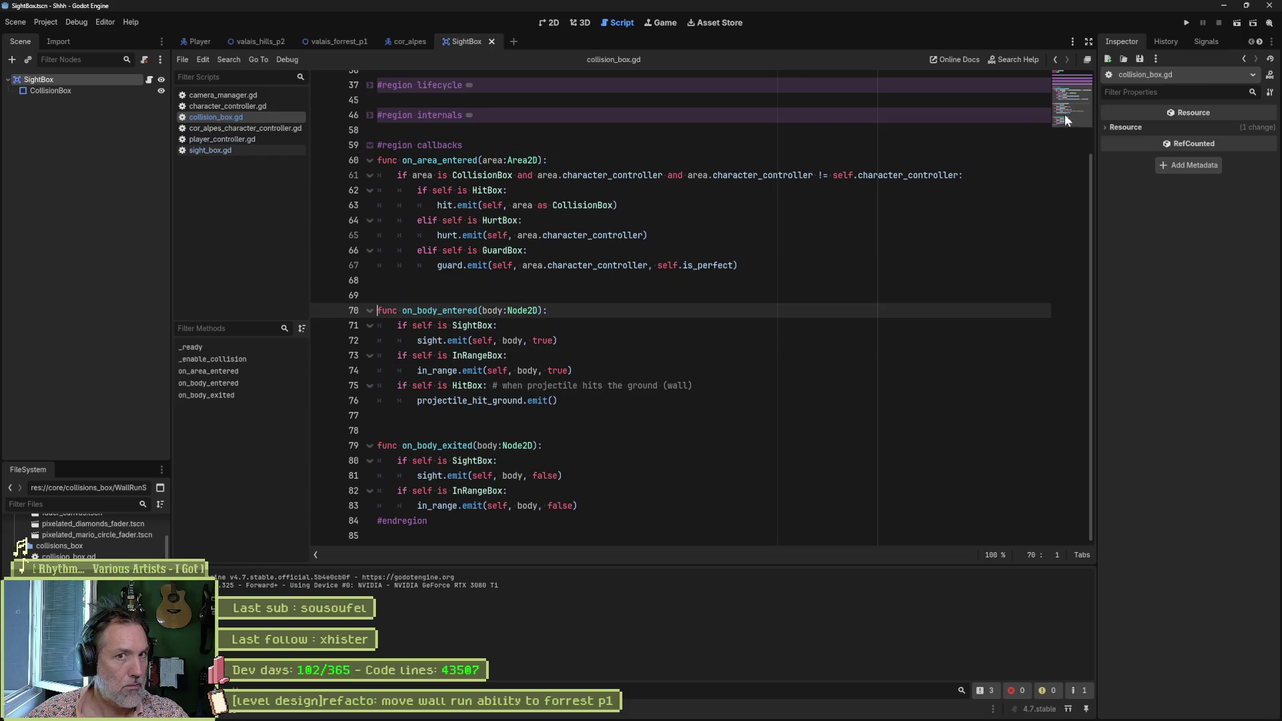
scroll(402, 161, up, 3)
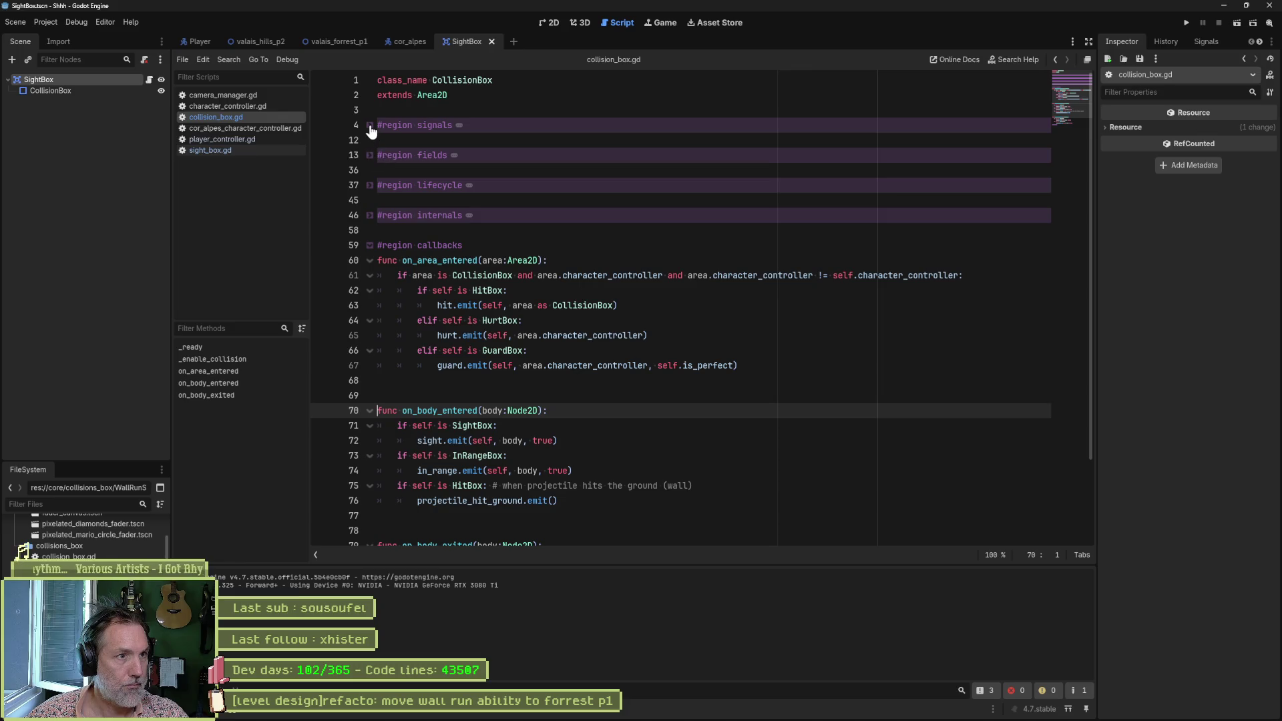
Step: Unfold the lifecycle region to show _ready connecting area_entered, body_entered and body_exited
click(369, 154)
click(369, 155)
click(370, 187)
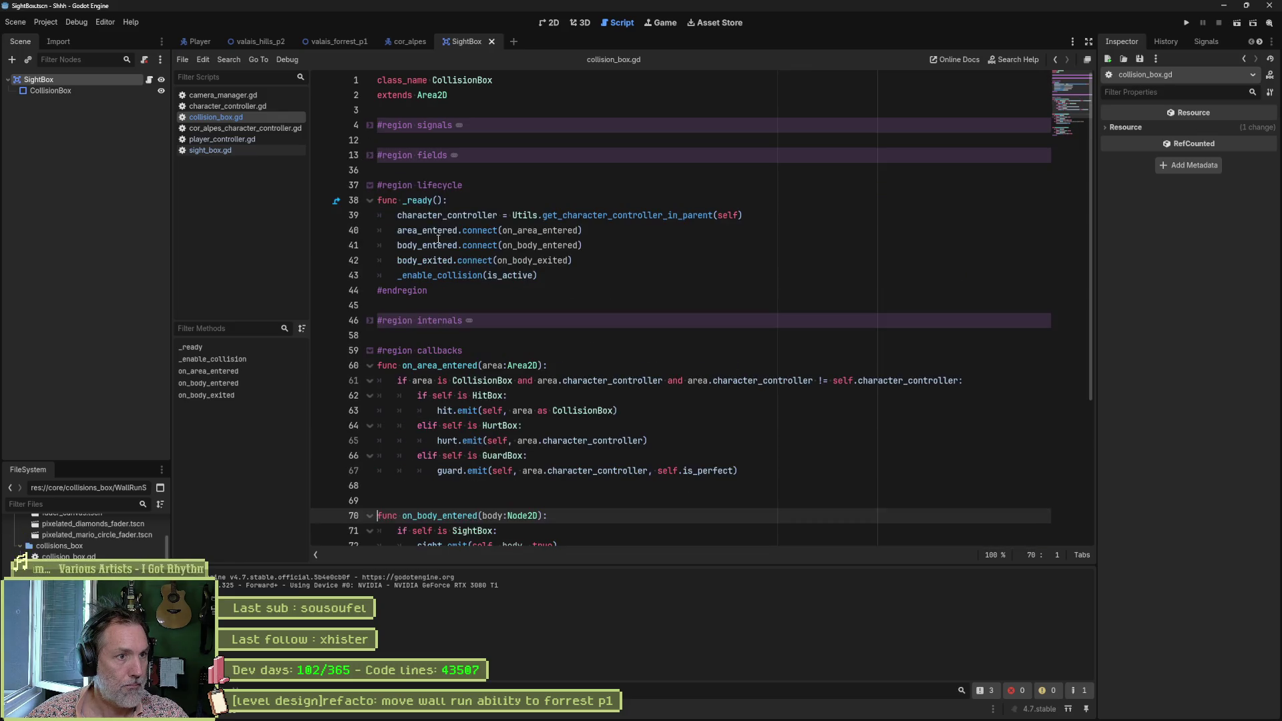
click(496, 230)
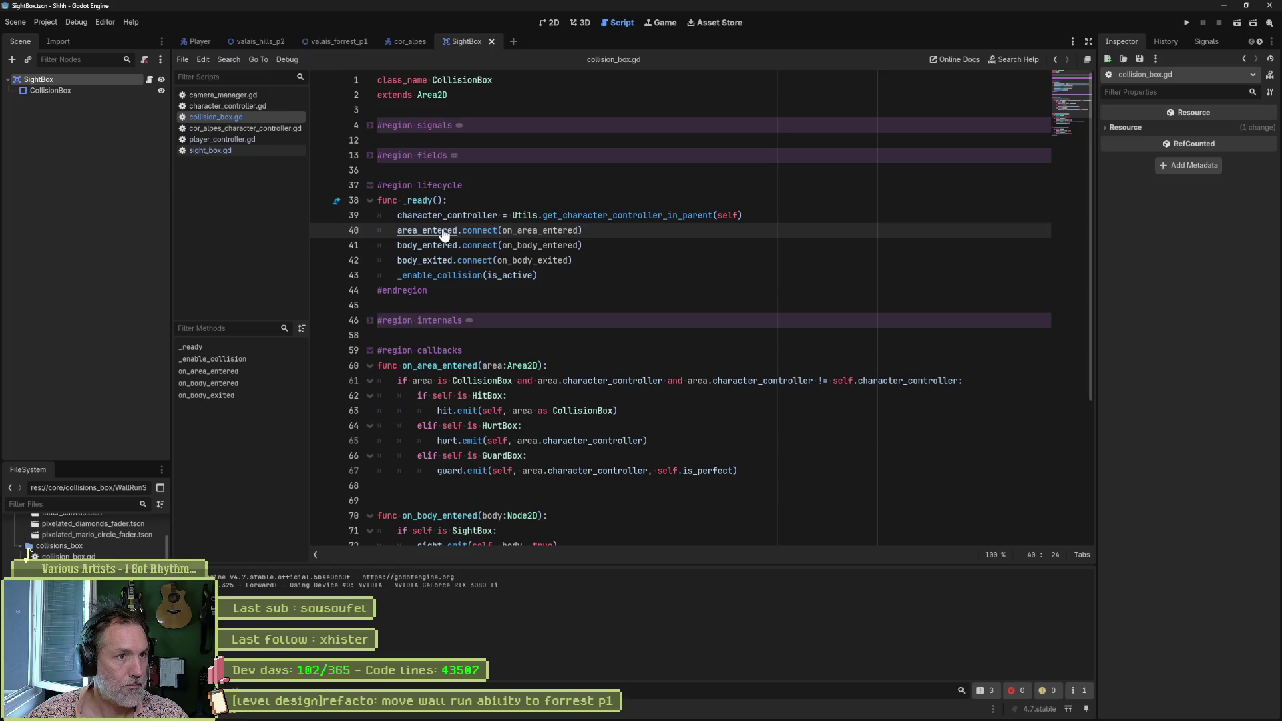
ctrl+click(443, 233)
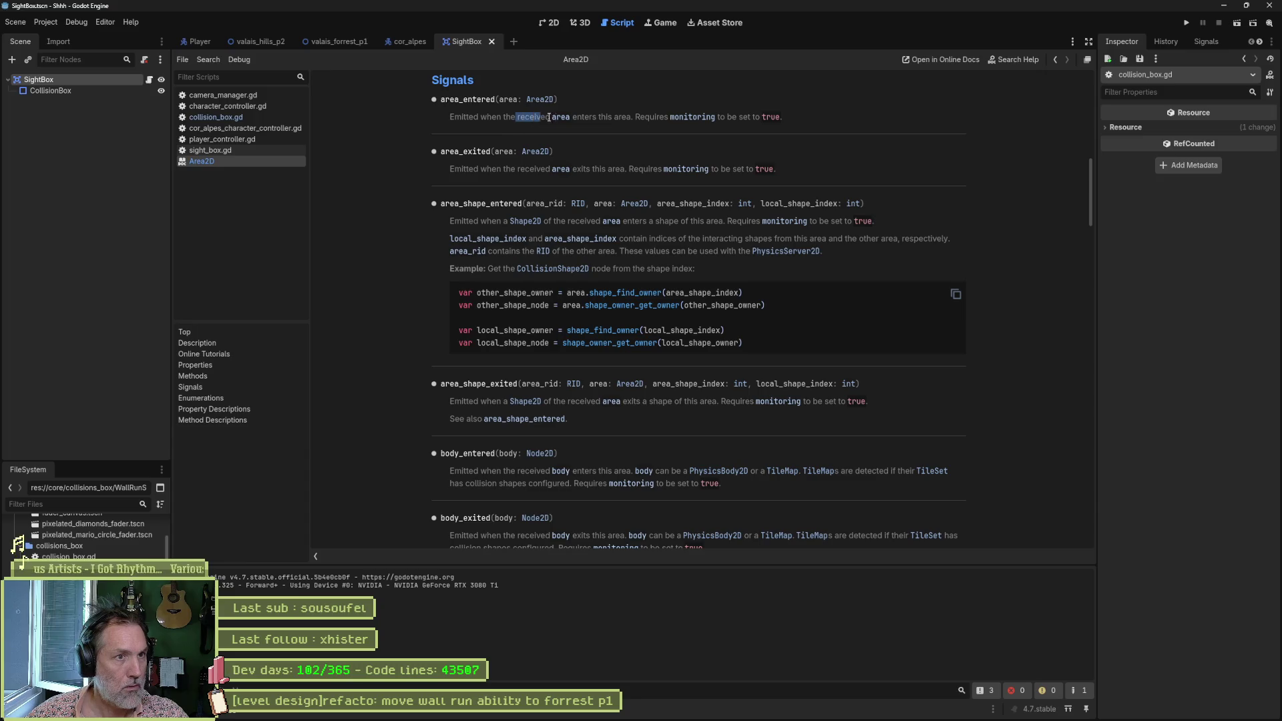
drag(548, 117, 640, 121)
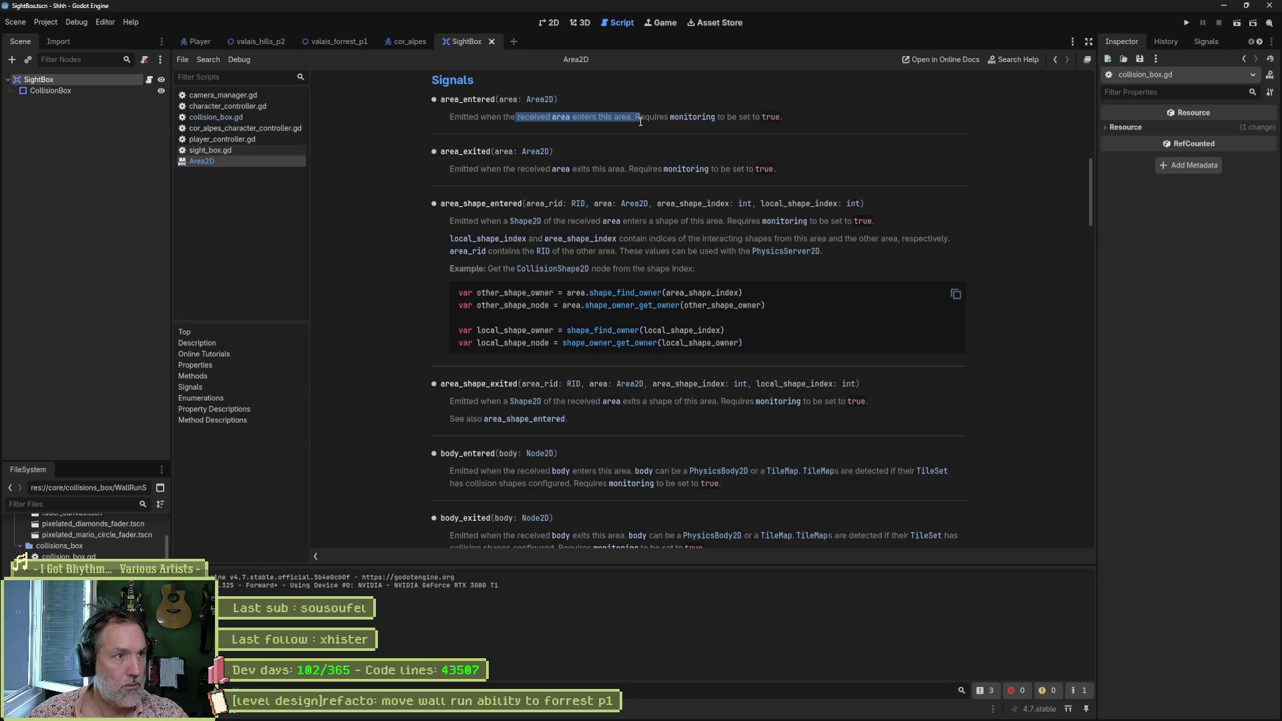
Step: Close the Area2D docs, run valais_hills_p2 until the line-62 breakpoint hits, then stop
key(ctrl+w)
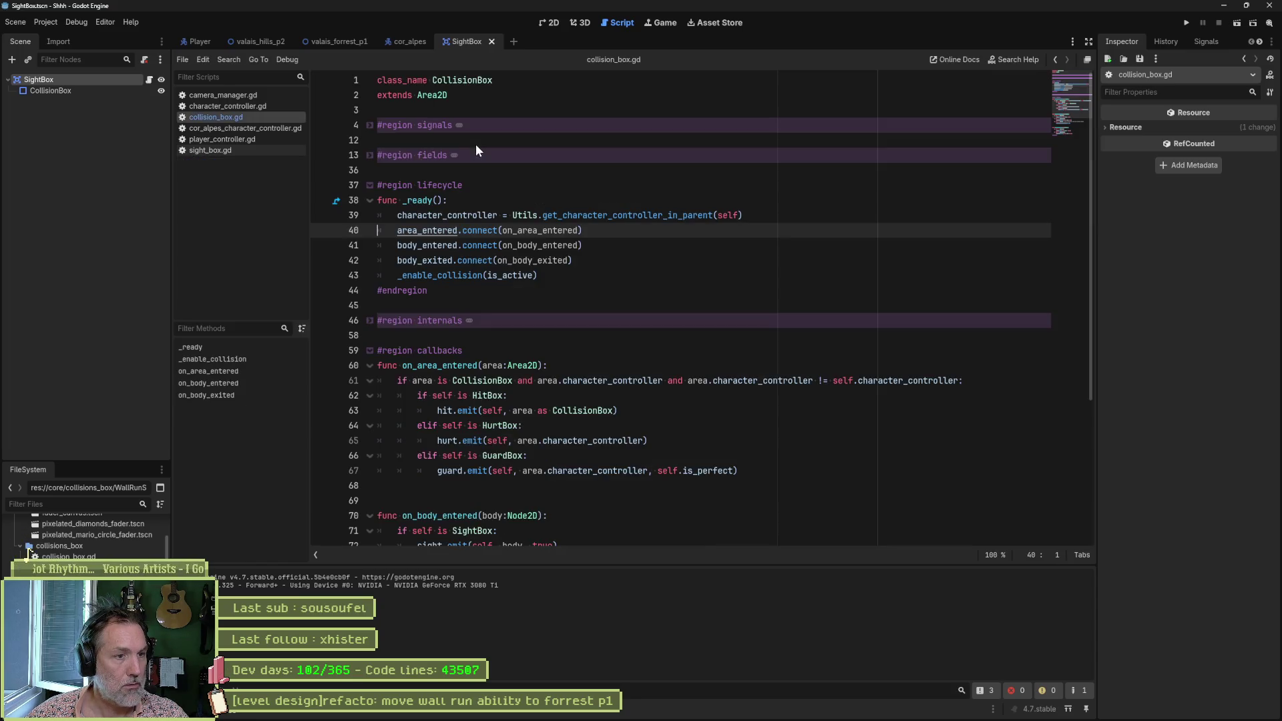
scroll(449, 361, down, 3)
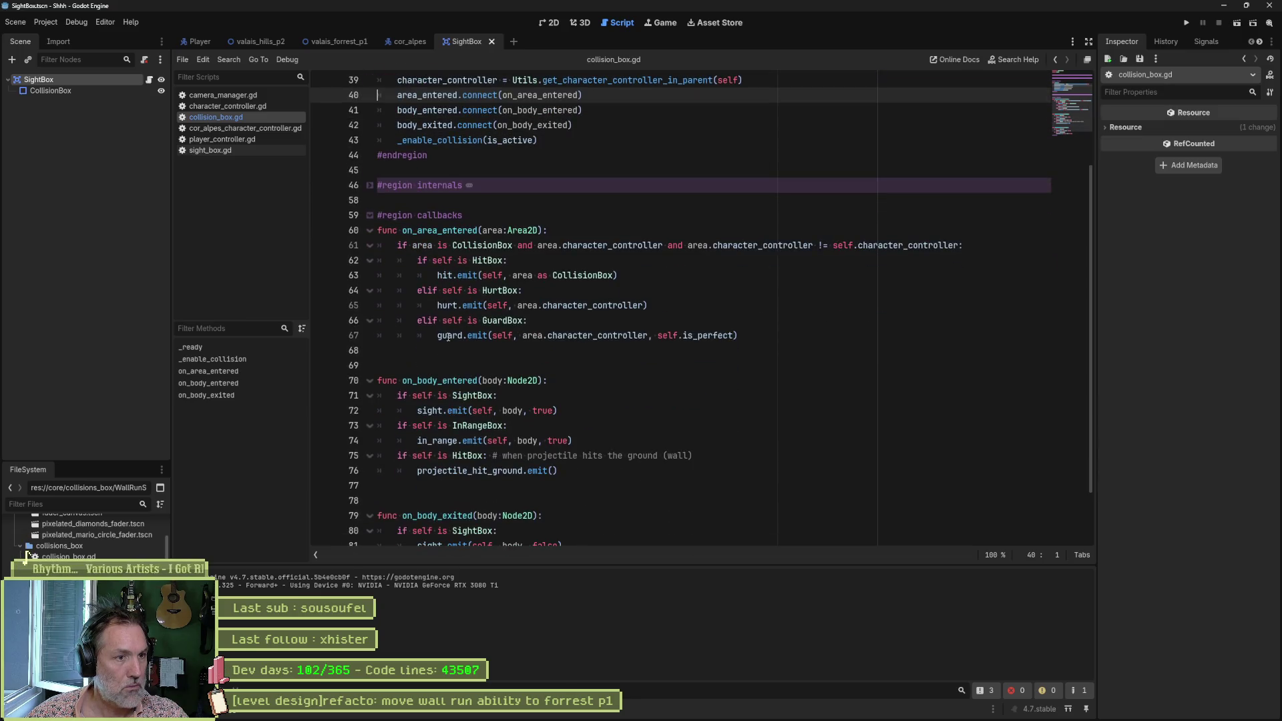
key(F5)
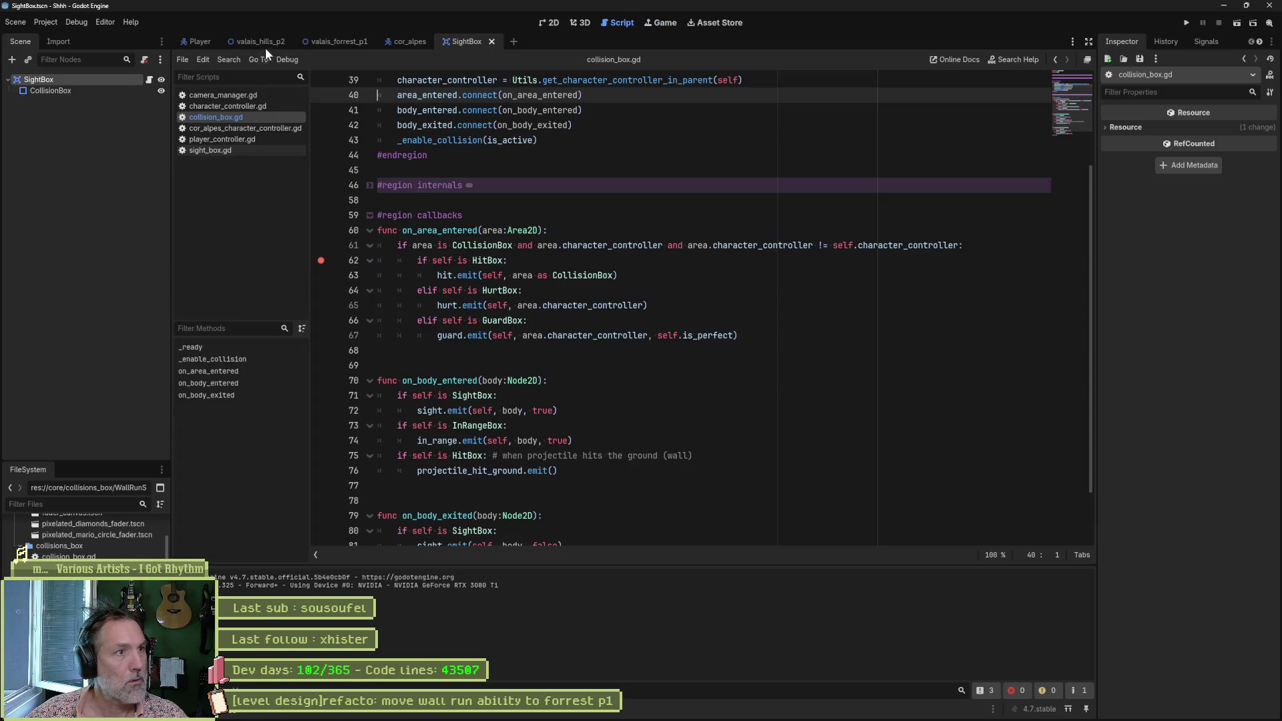
click(264, 41)
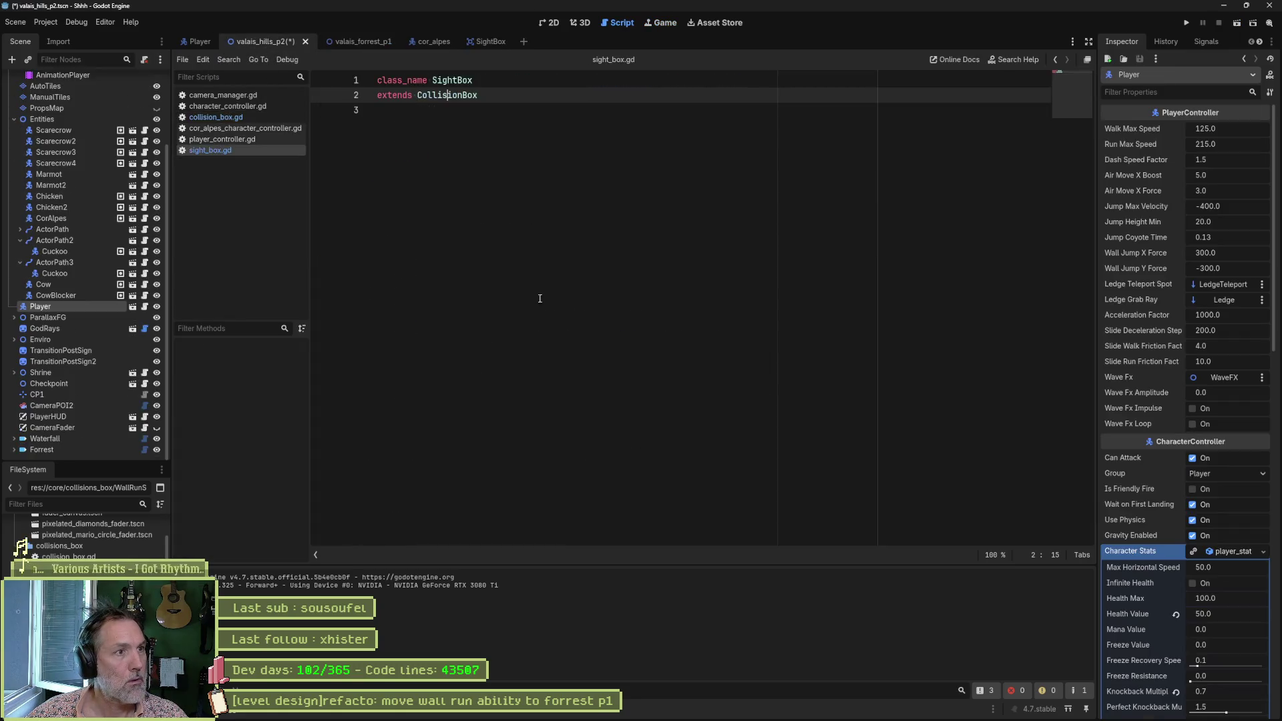
key(F5)
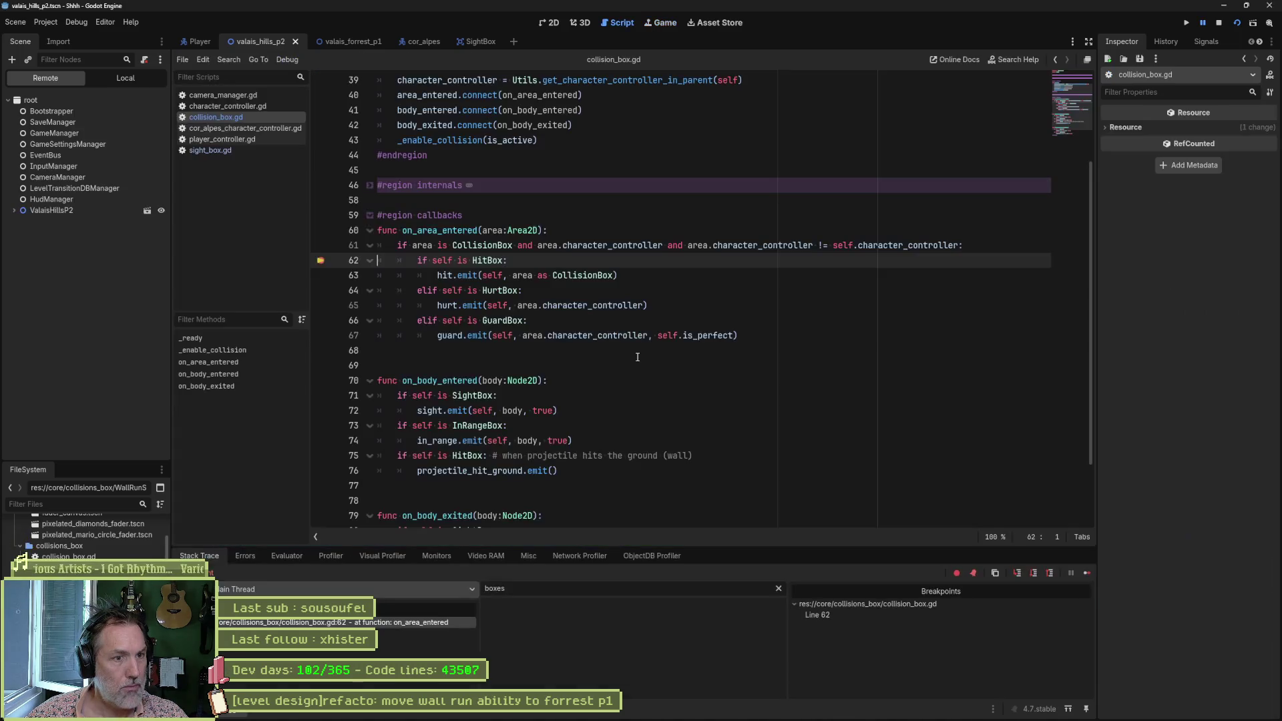
key(F8)
Step: Duplicate the GuardBox elif branch and rename the copy to PresenceBox emitting presence
click(521, 276)
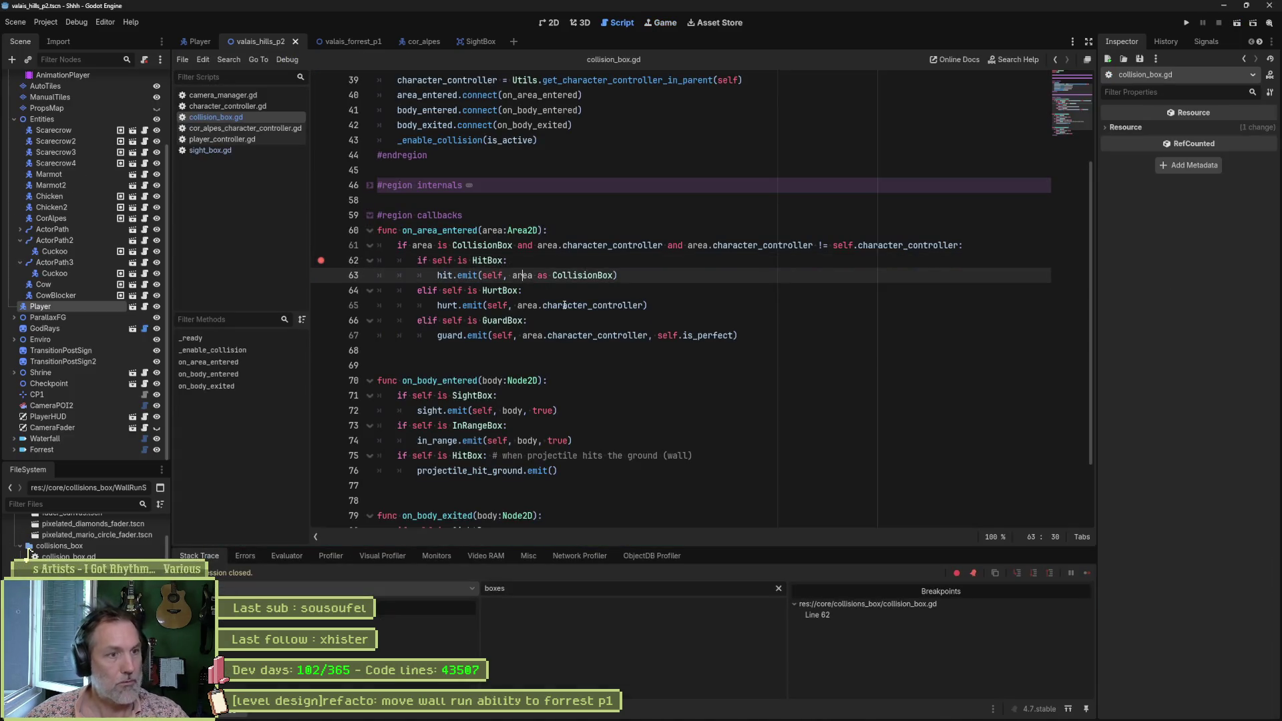
drag(755, 336, 753, 319)
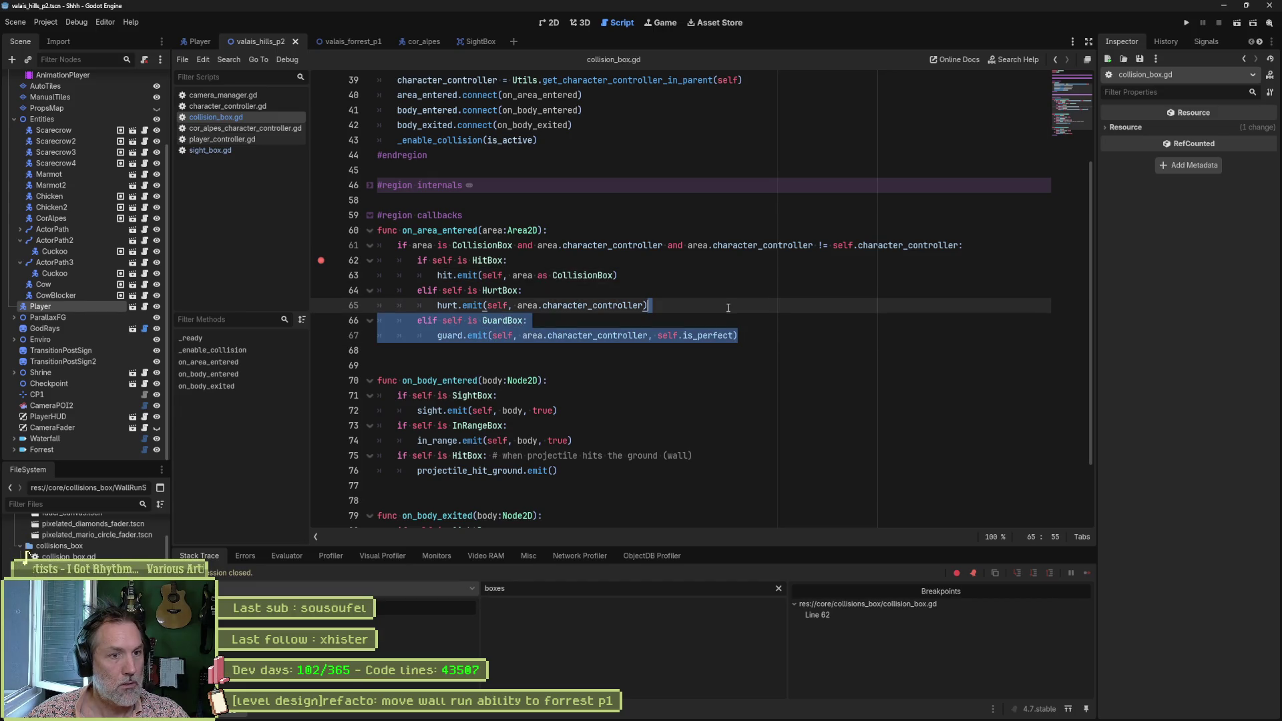
key(ctrl+alt+Down)
double_click(504, 350)
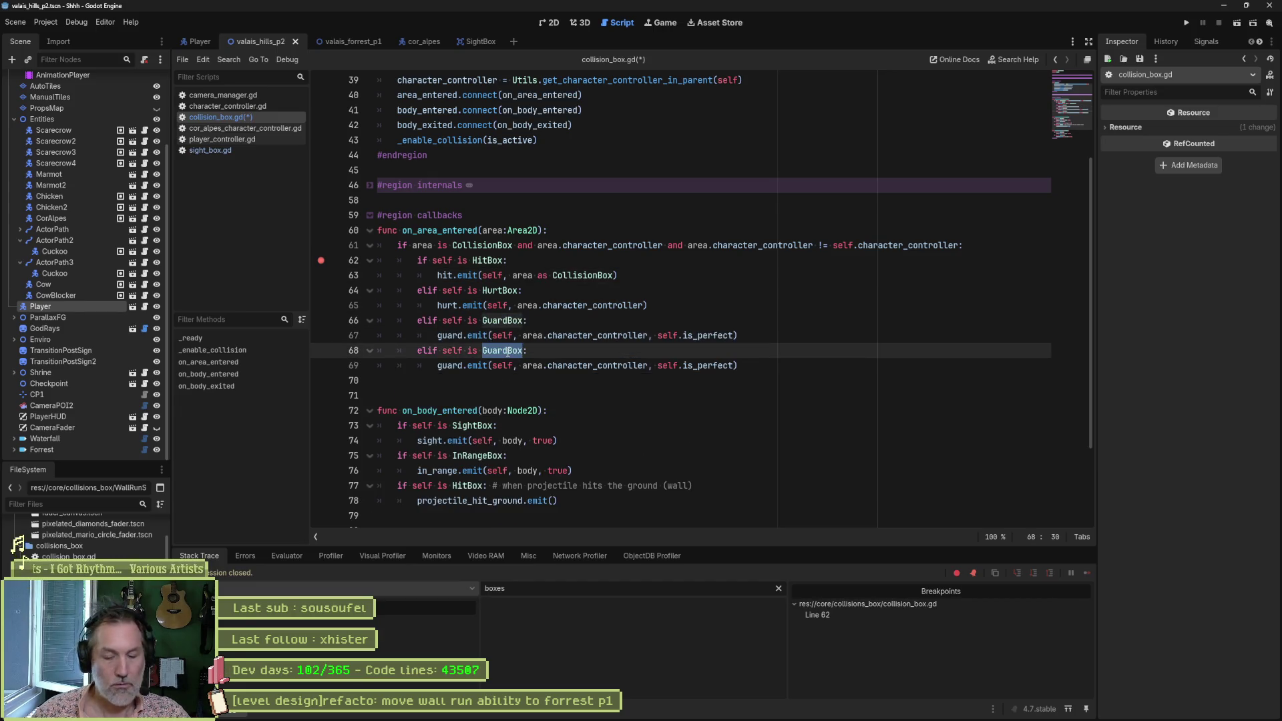
text(Prese)
key(Return)
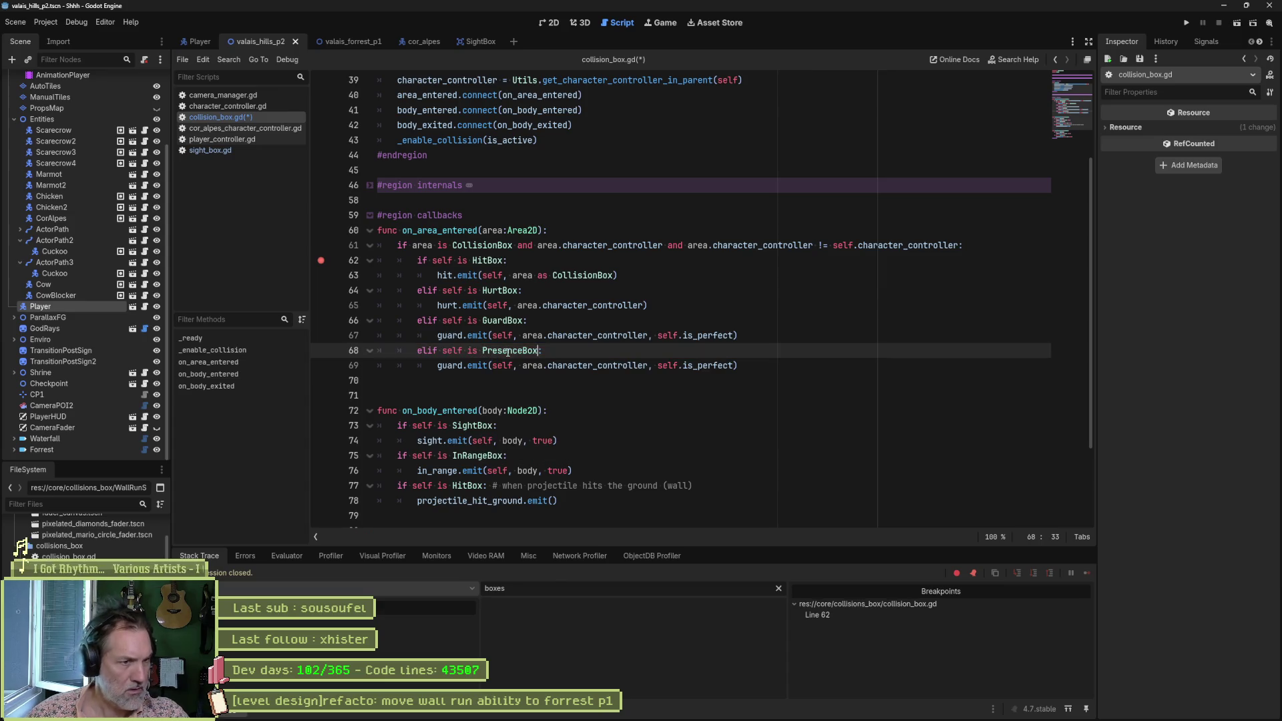
double_click(448, 365)
text(pre)
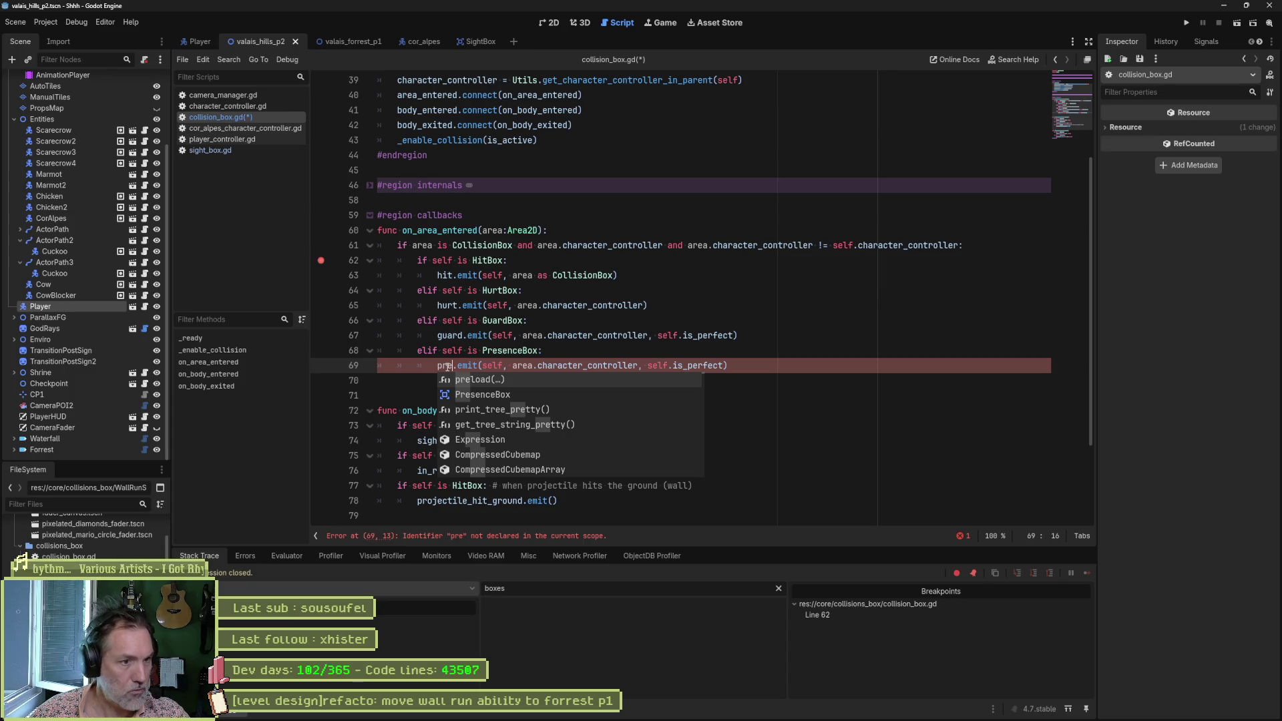
text(sence)
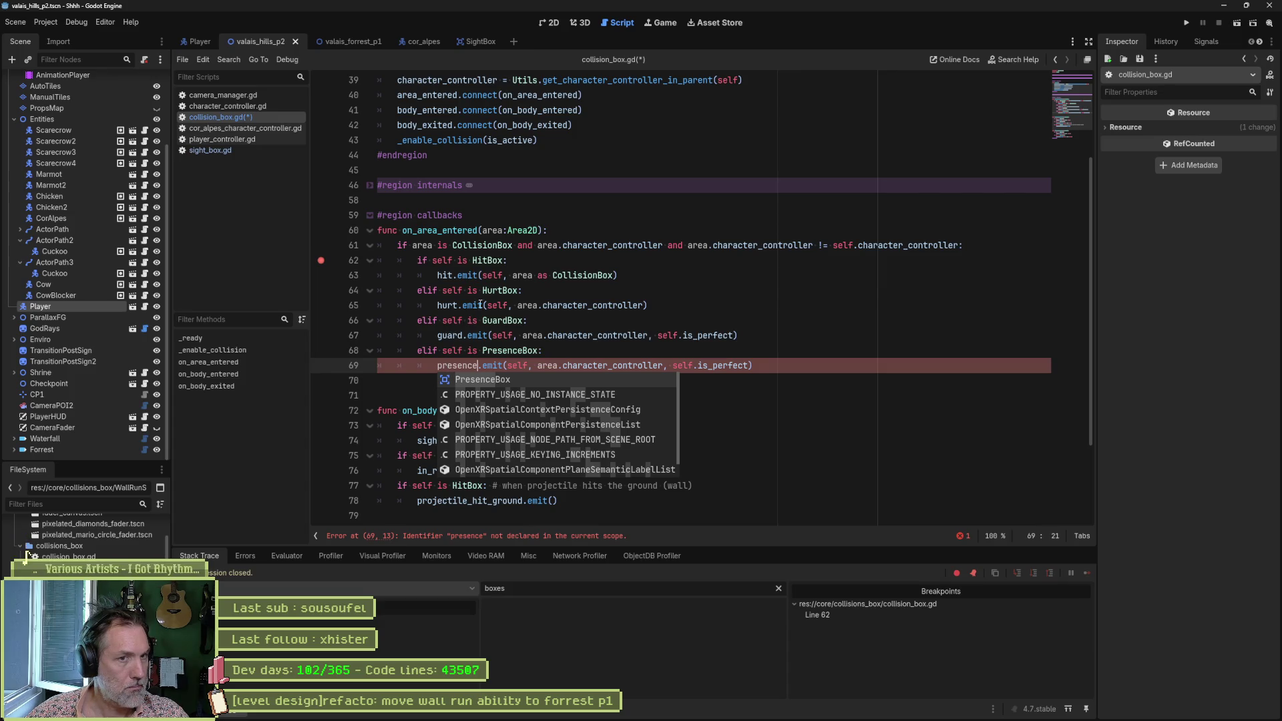
Step: Duplicate the in_range signal declaration as a new presence signal and save the script
scroll(1051, 94, up, 3)
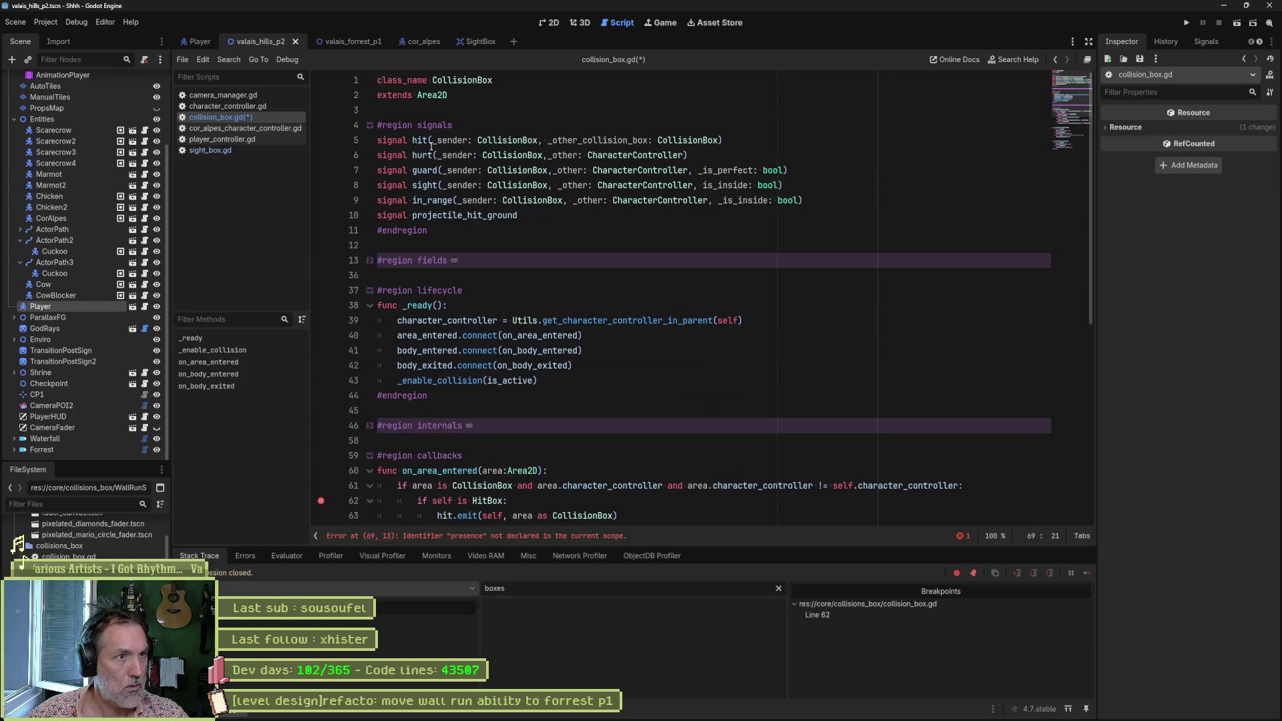
scroll(366, 139, up, 3)
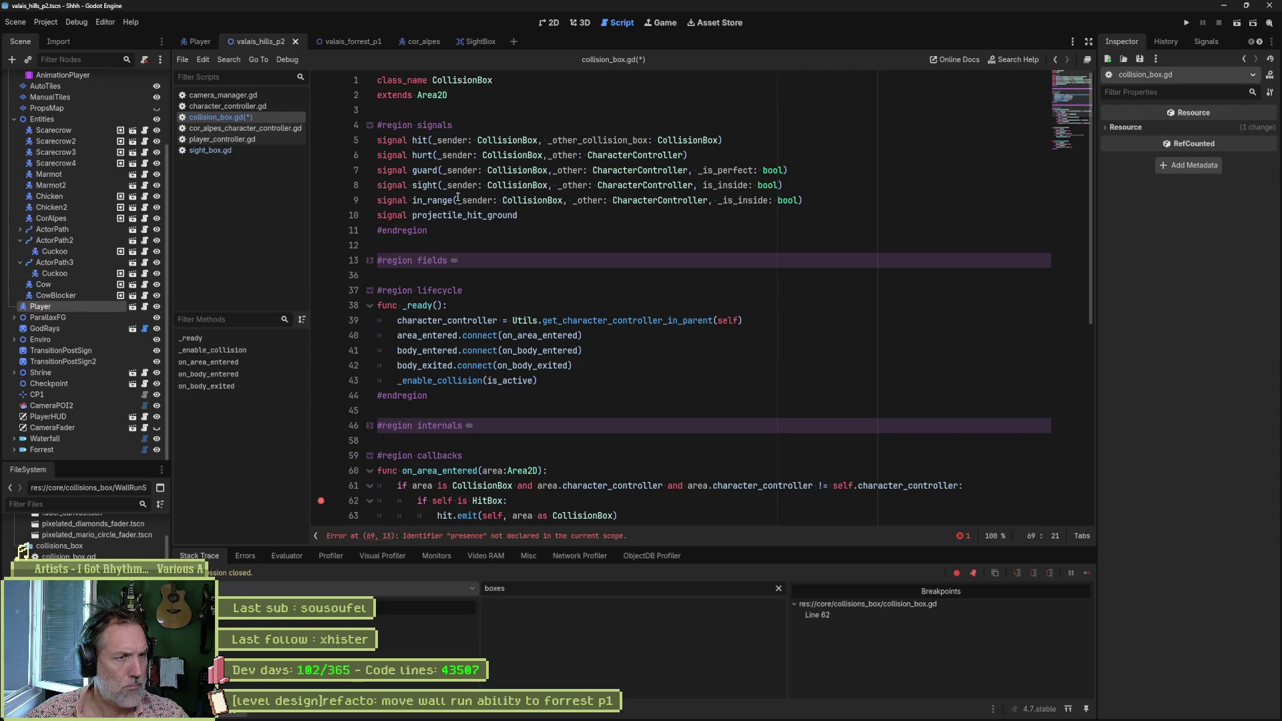
click(762, 200)
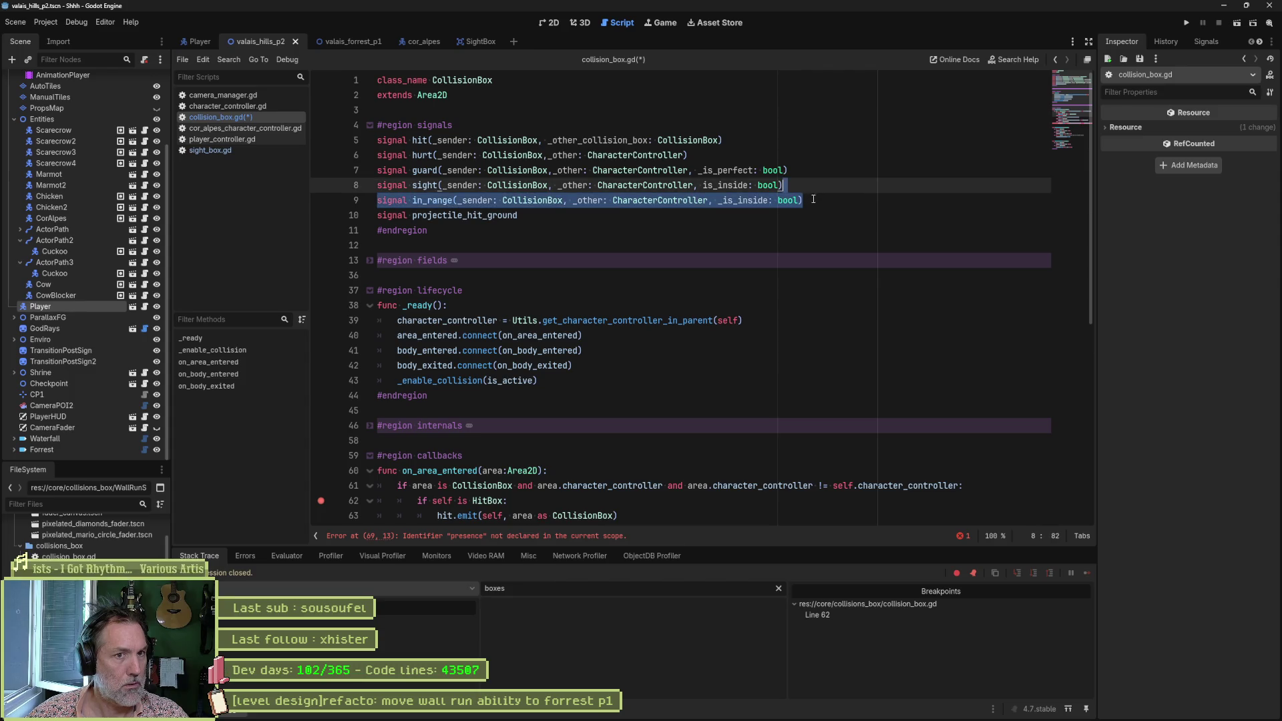
key(ctrl+shift+d)
double_click(427, 215)
text(presence)
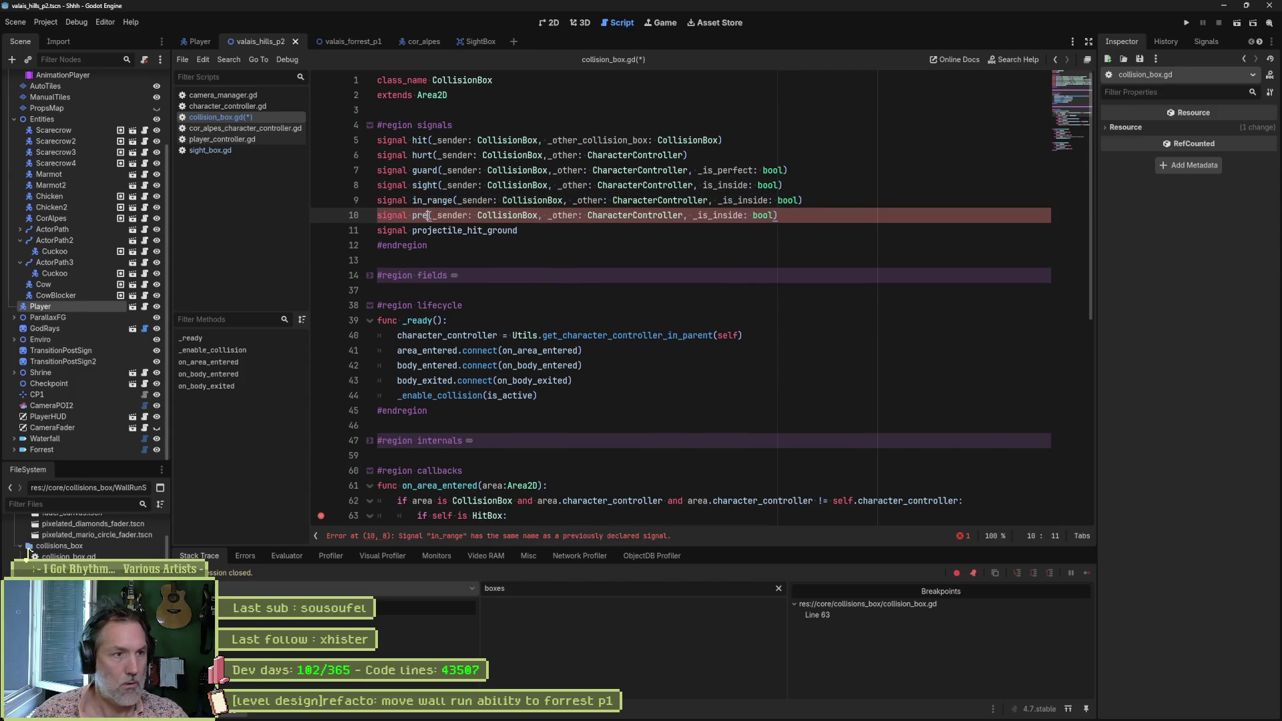
key(ctrl+s)
Step: Remove the is_perfect argument from presence.emit and clear the line-63 breakpoint
scroll(462, 266, down, 7)
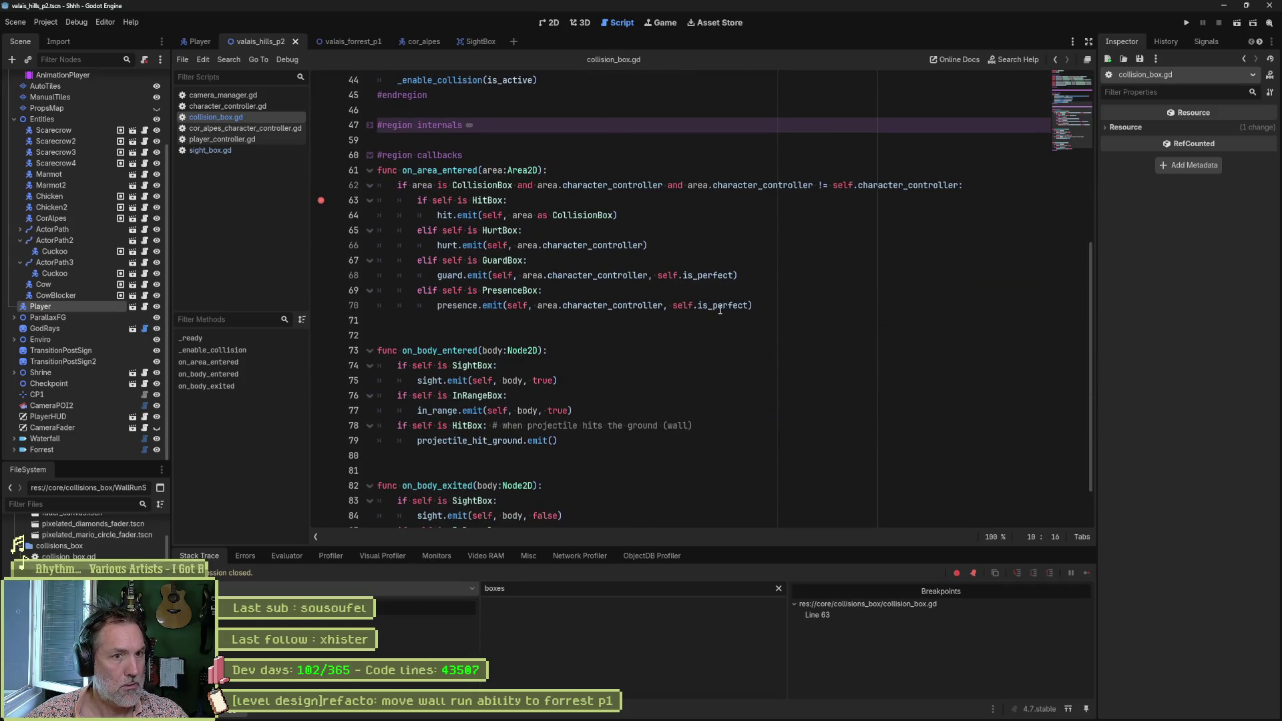
drag(666, 306, 746, 311)
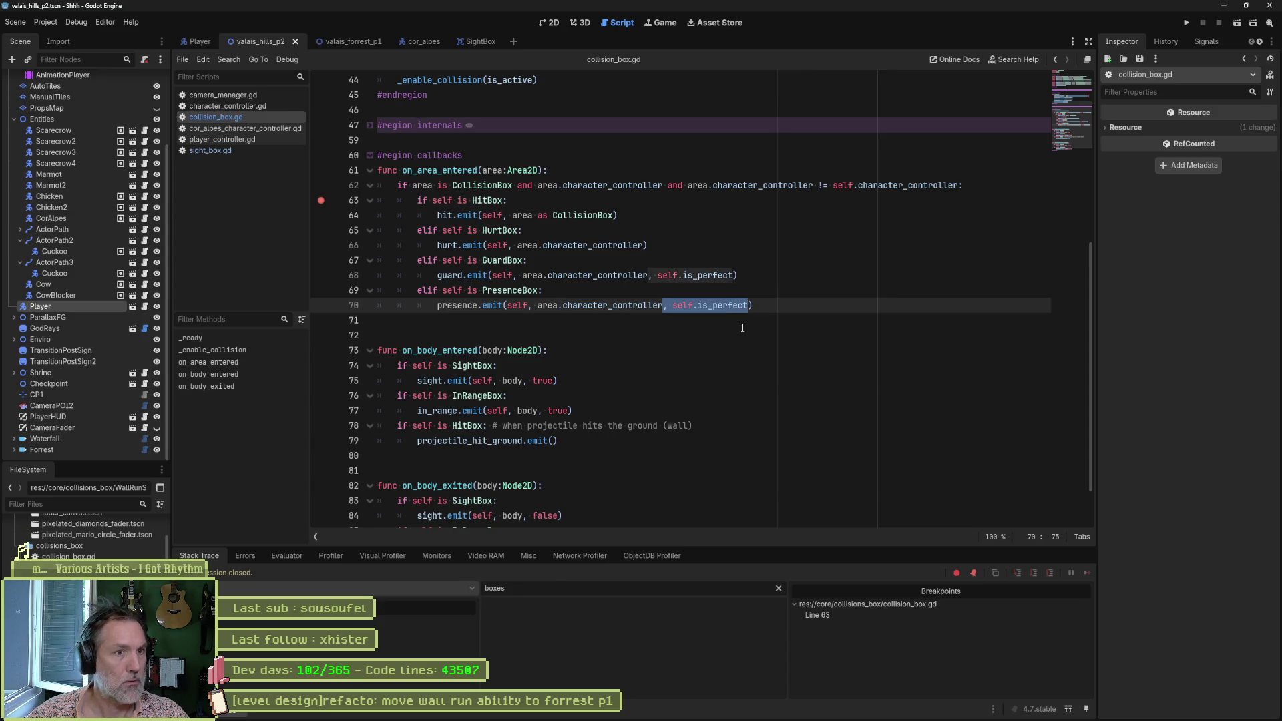
key(BackSpace)
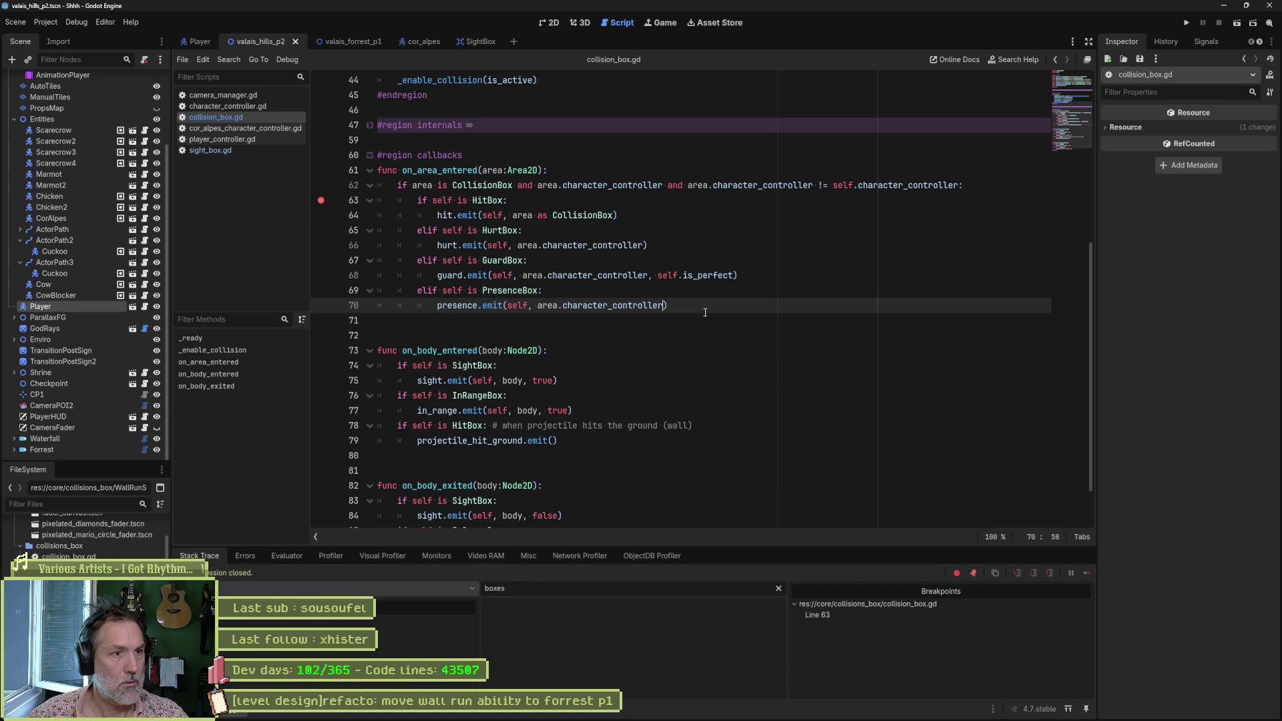
click(320, 200)
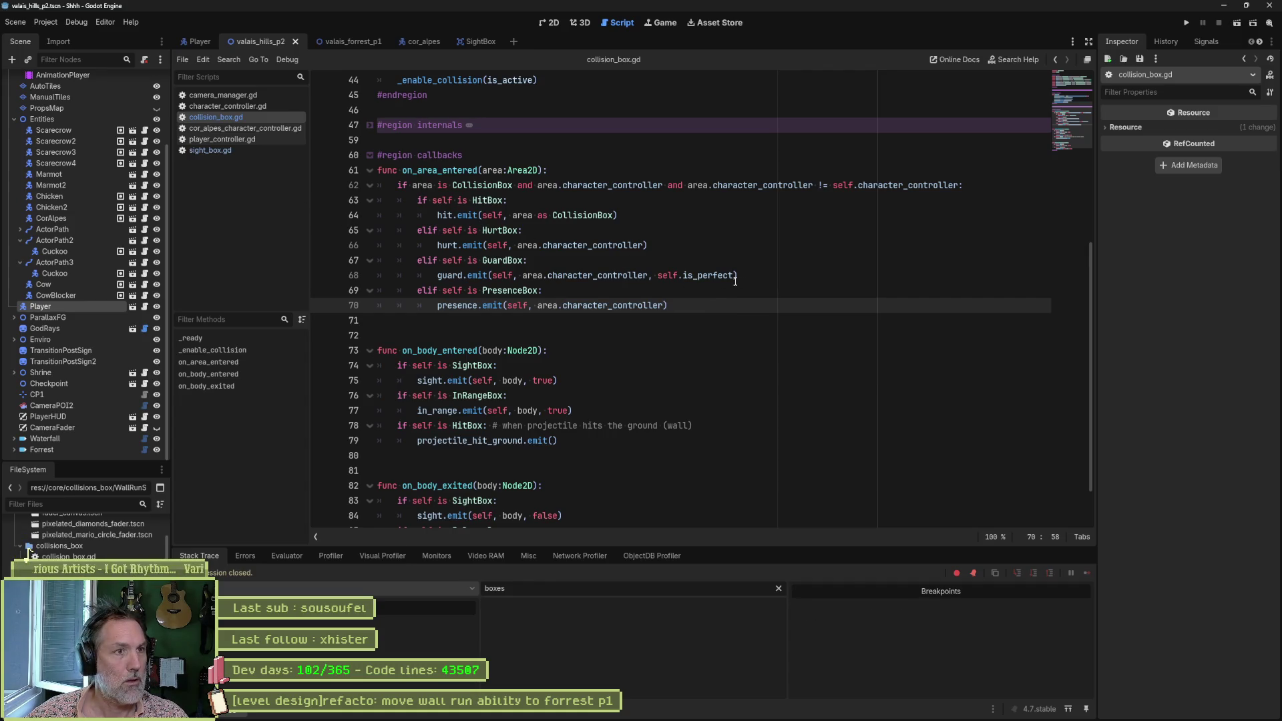
Step: Relaunch the valais_hills_p2 scene from collision_box.gd until it pauses at line 62
key(F5)
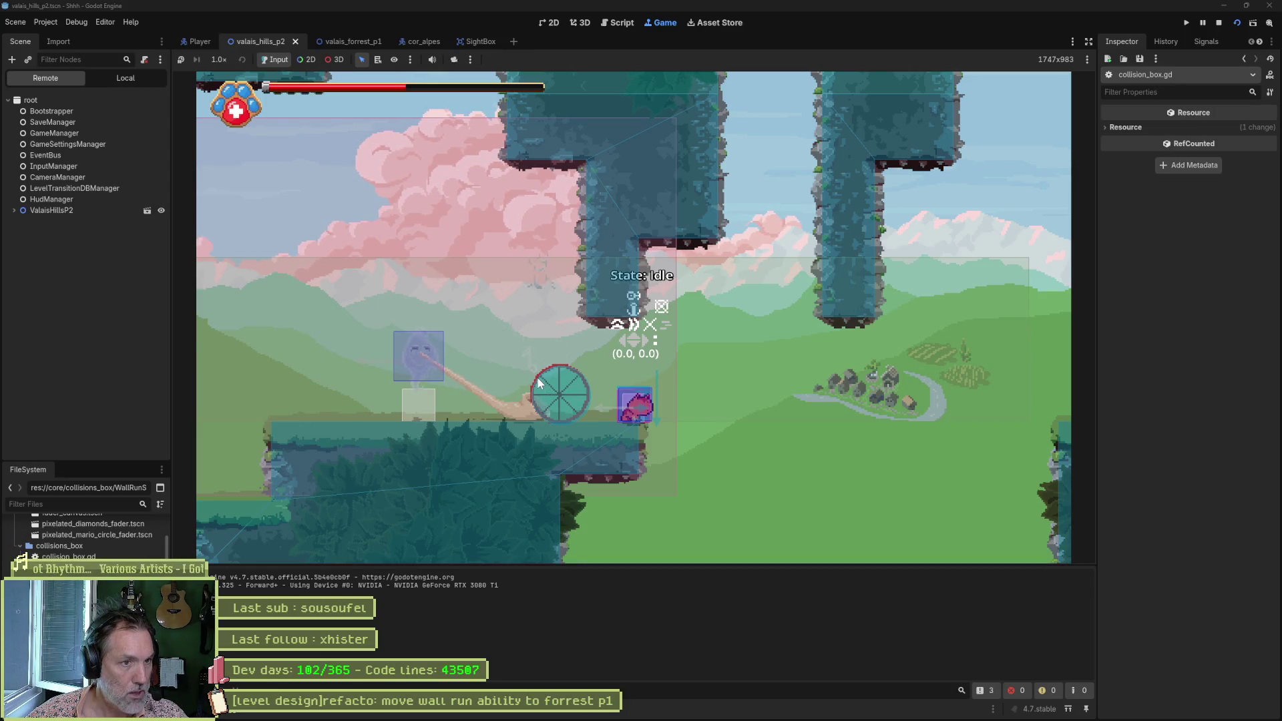
key(ctrl+F3)
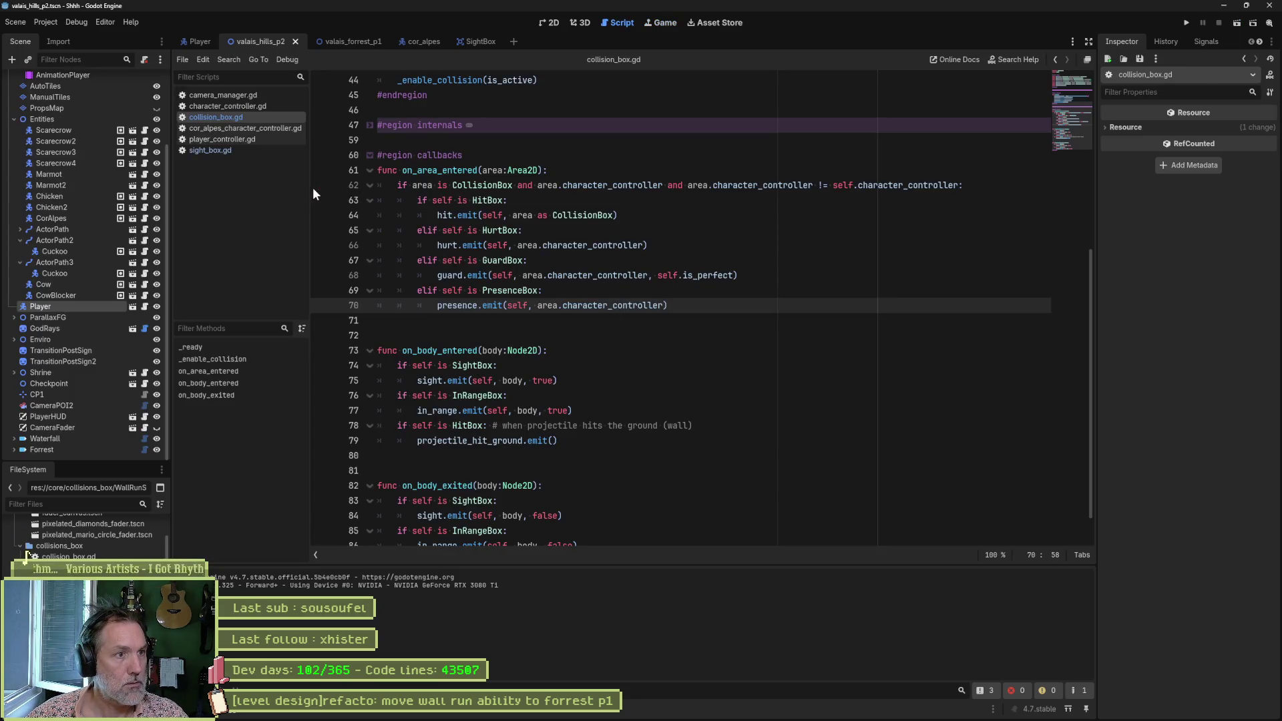
key(F6)
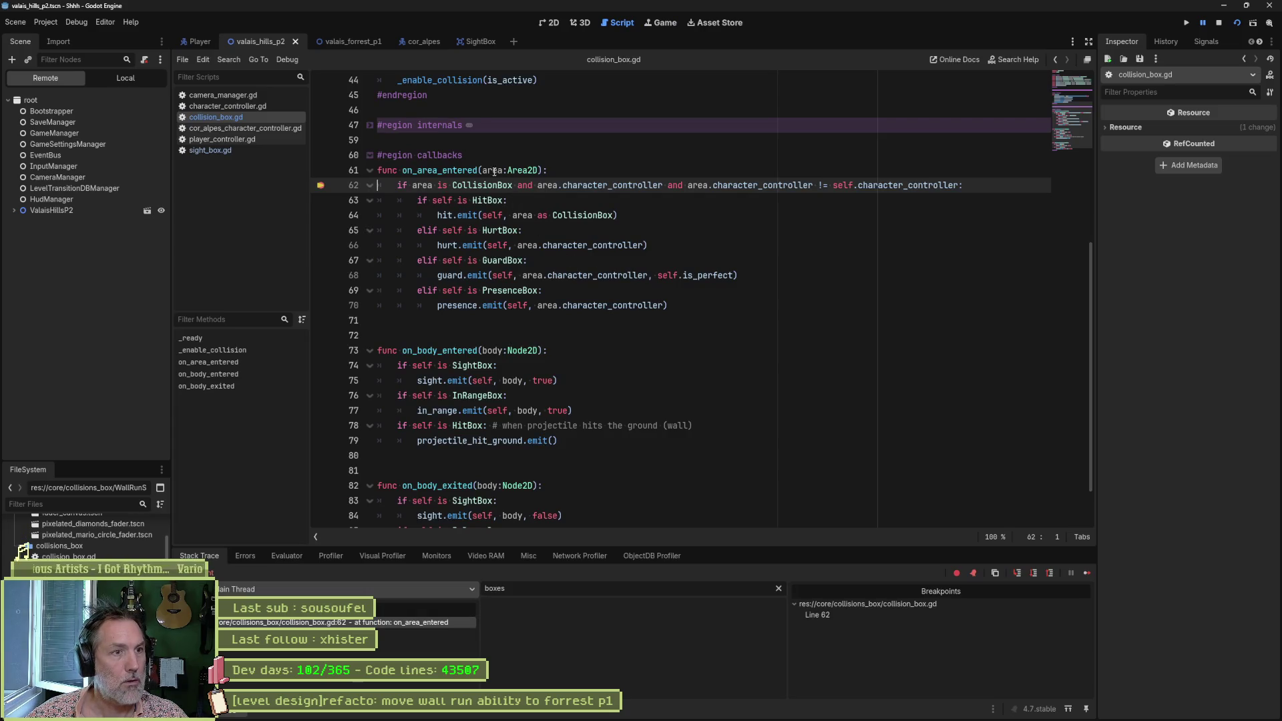
Step: Inspect all variables to confirm the entering area is a PresenceBox, then step onward with F10
mouse_move(492, 171)
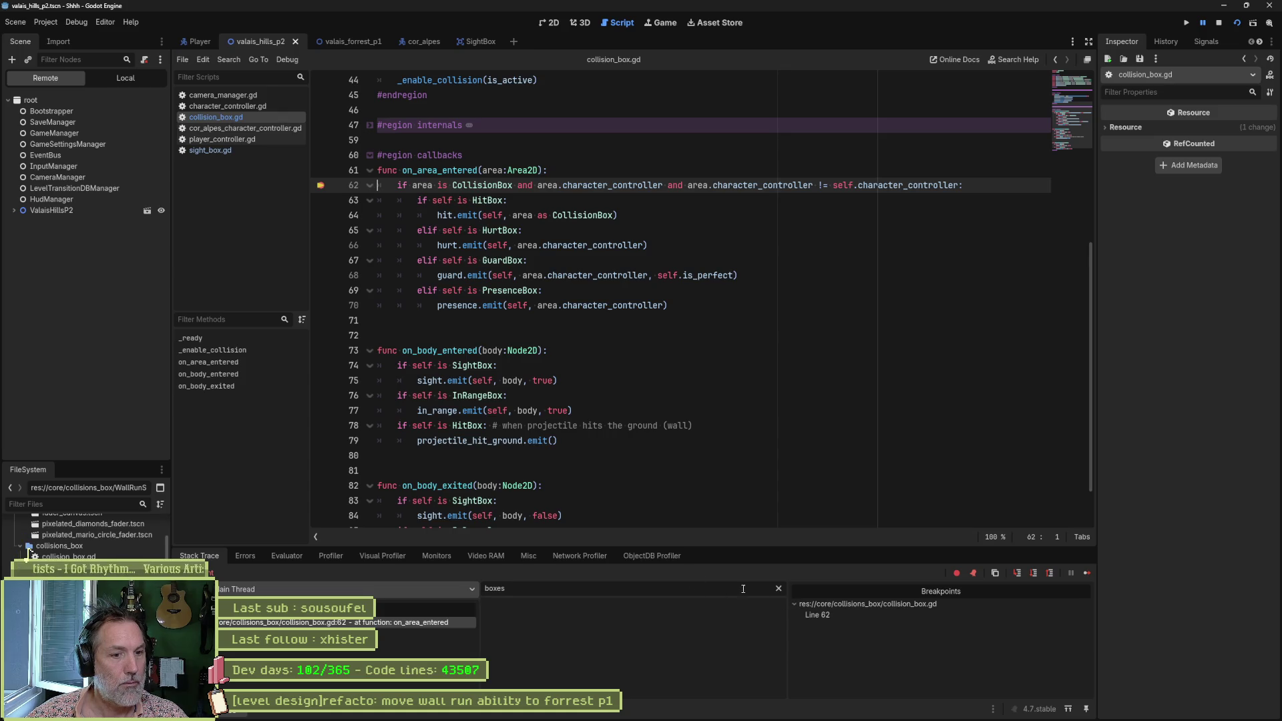
click(778, 588)
click(708, 620)
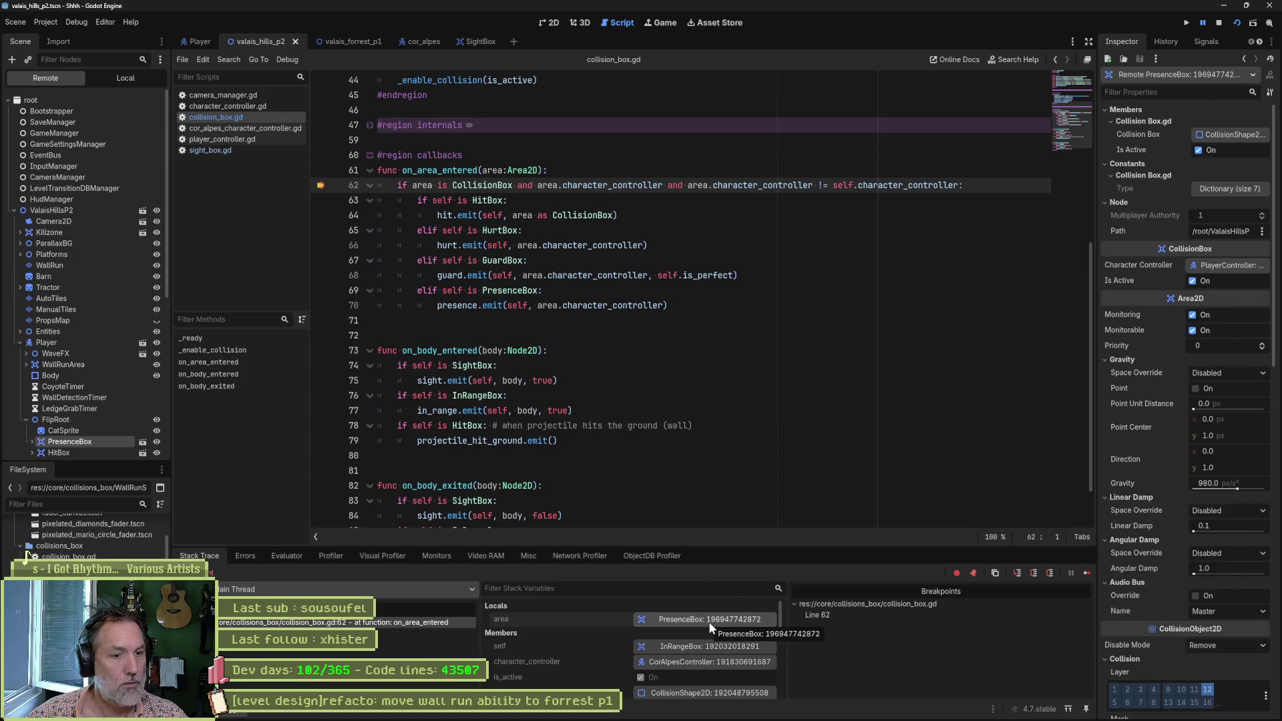
click(664, 235)
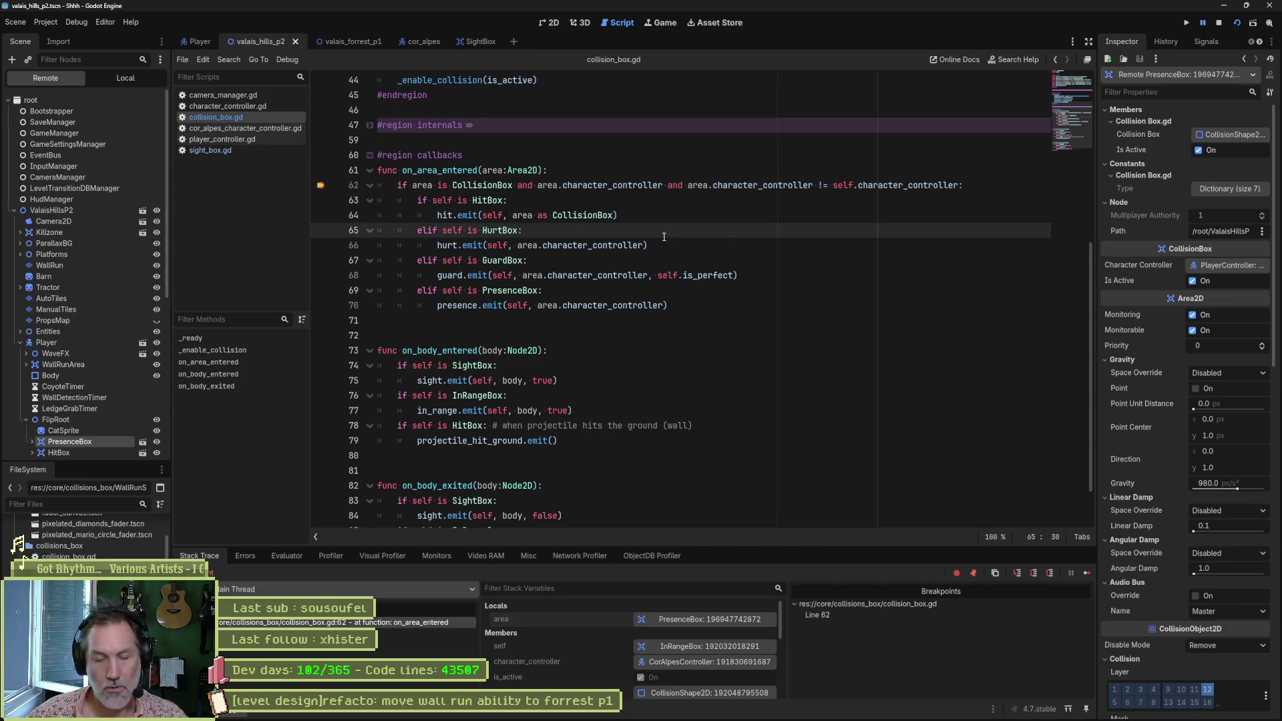
key(F10)
key(F10)
key(F10)
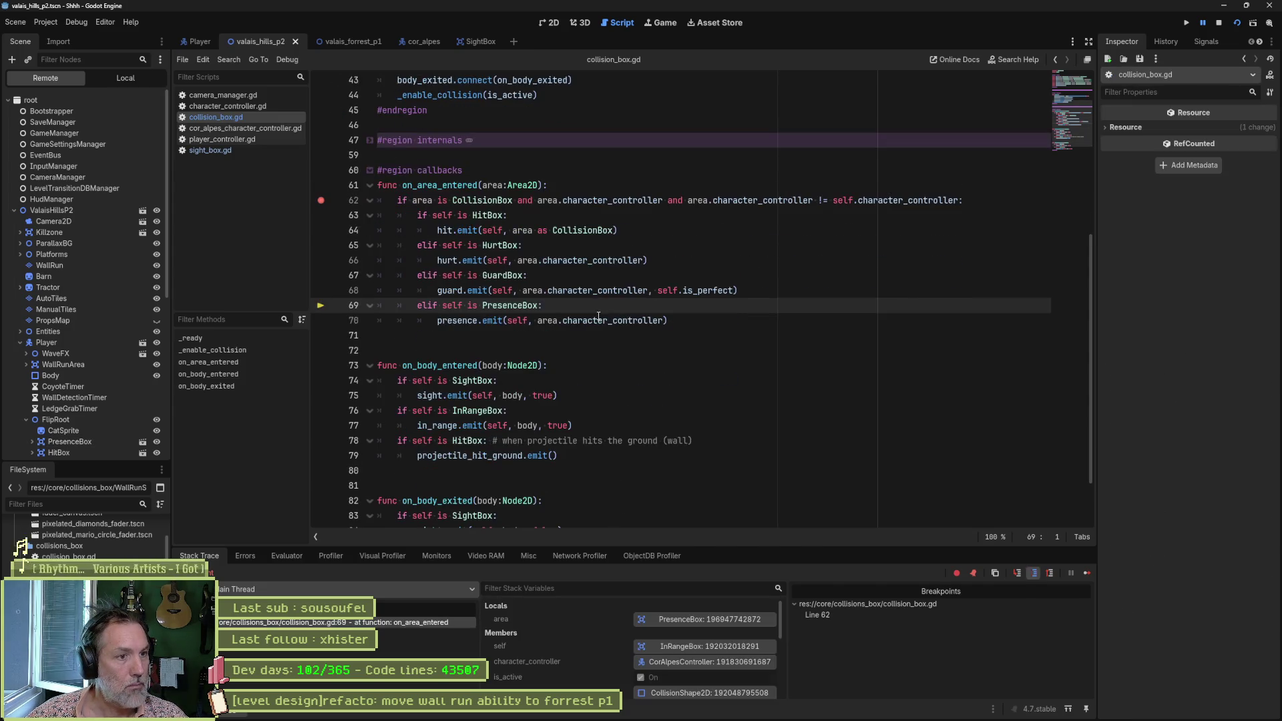
key(F10)
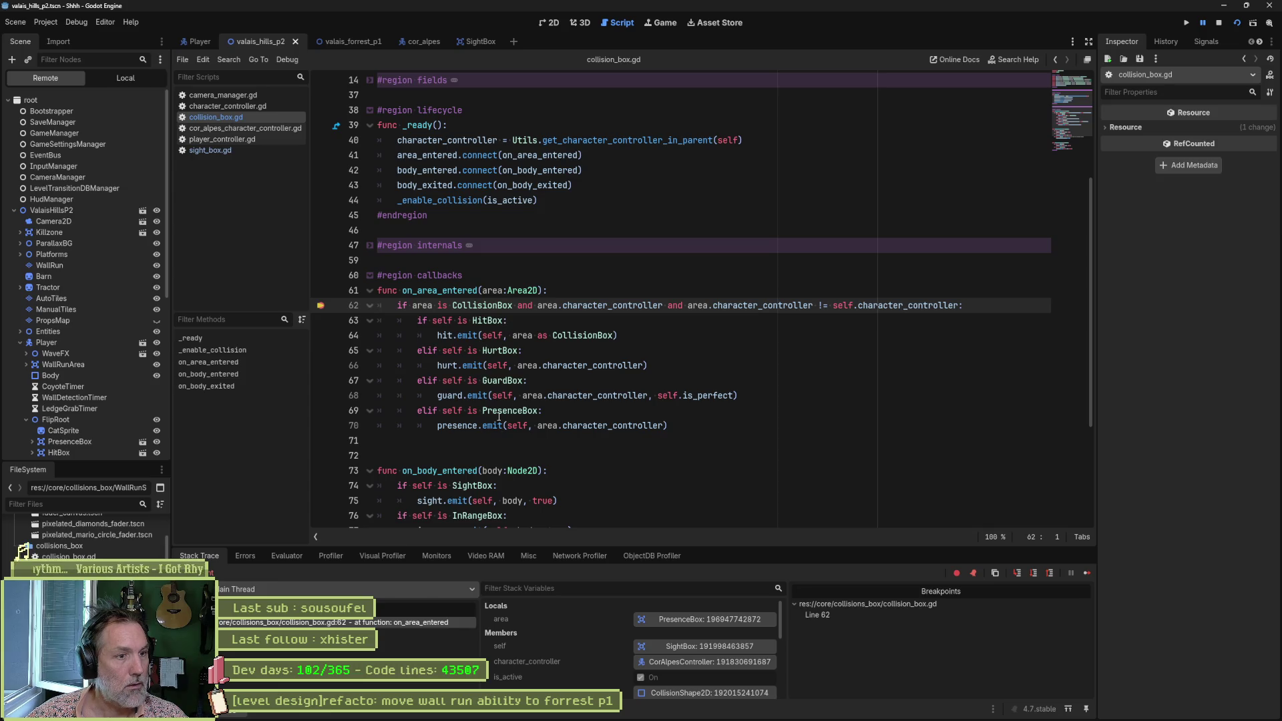
Step: Move the breakpoint from line 62 to line 70's presence.emit call
double_click(507, 411)
double_click(462, 425)
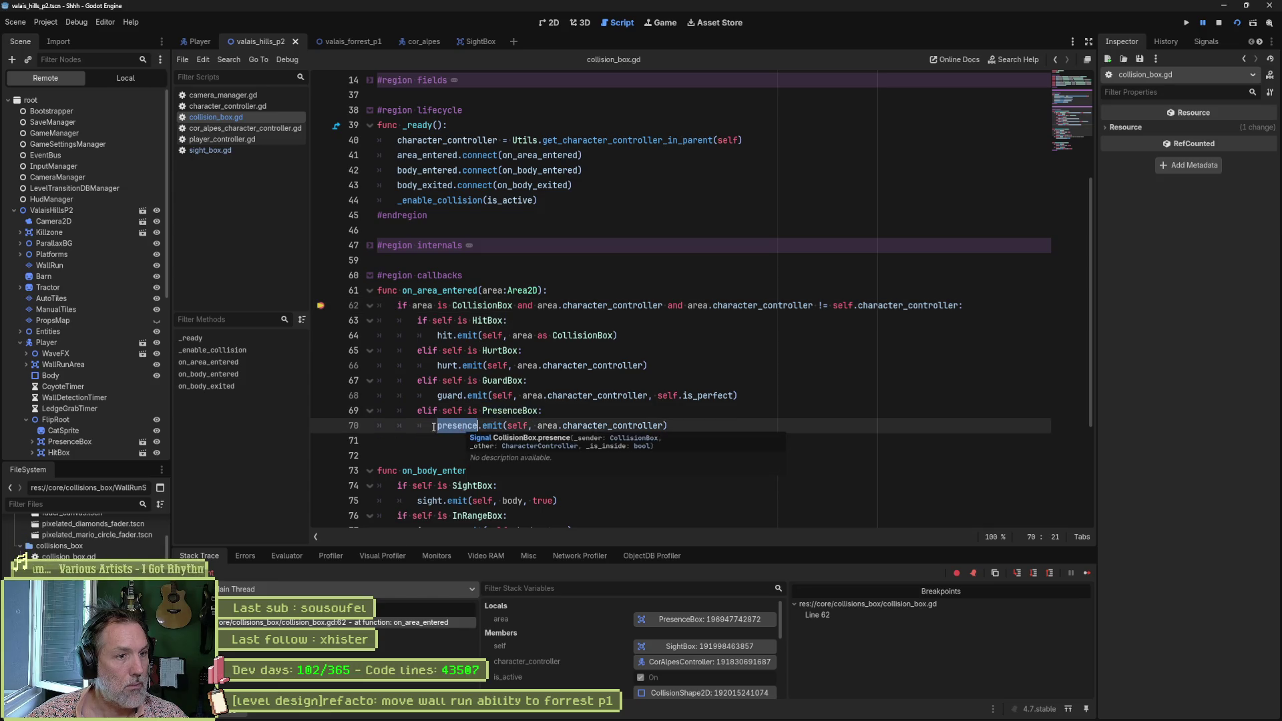
click(322, 425)
click(321, 306)
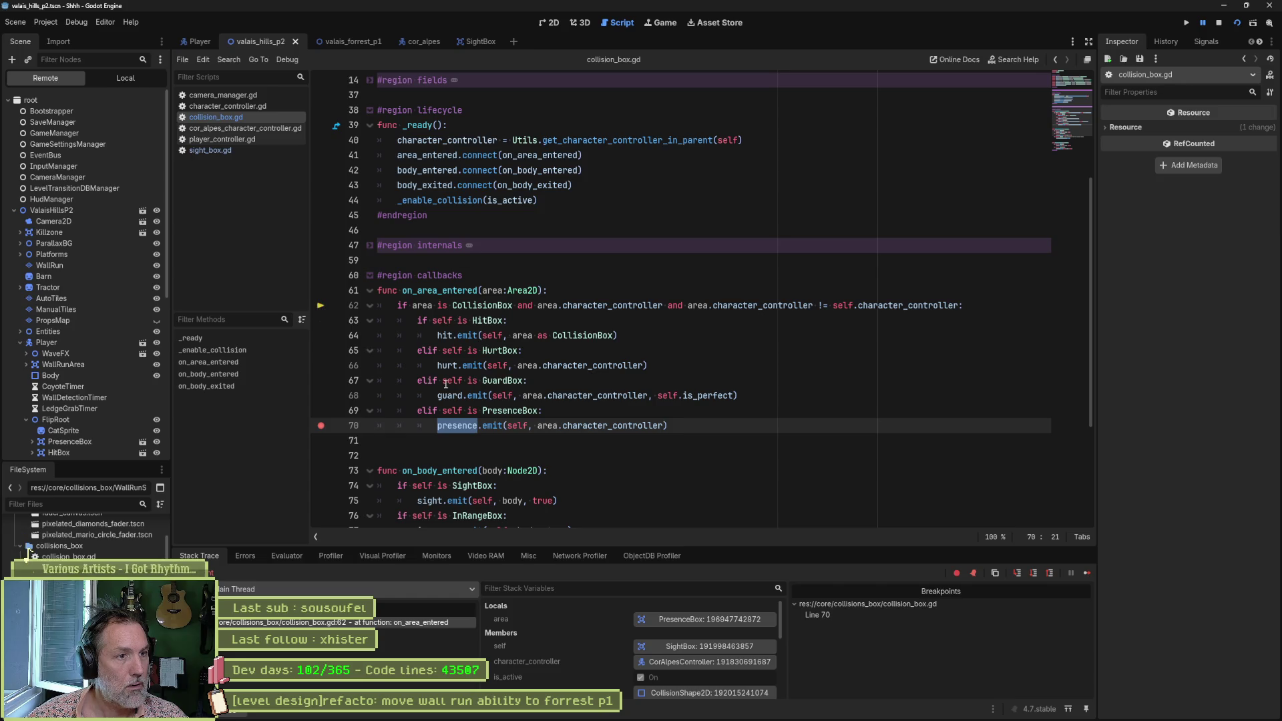
mouse_move(446, 384)
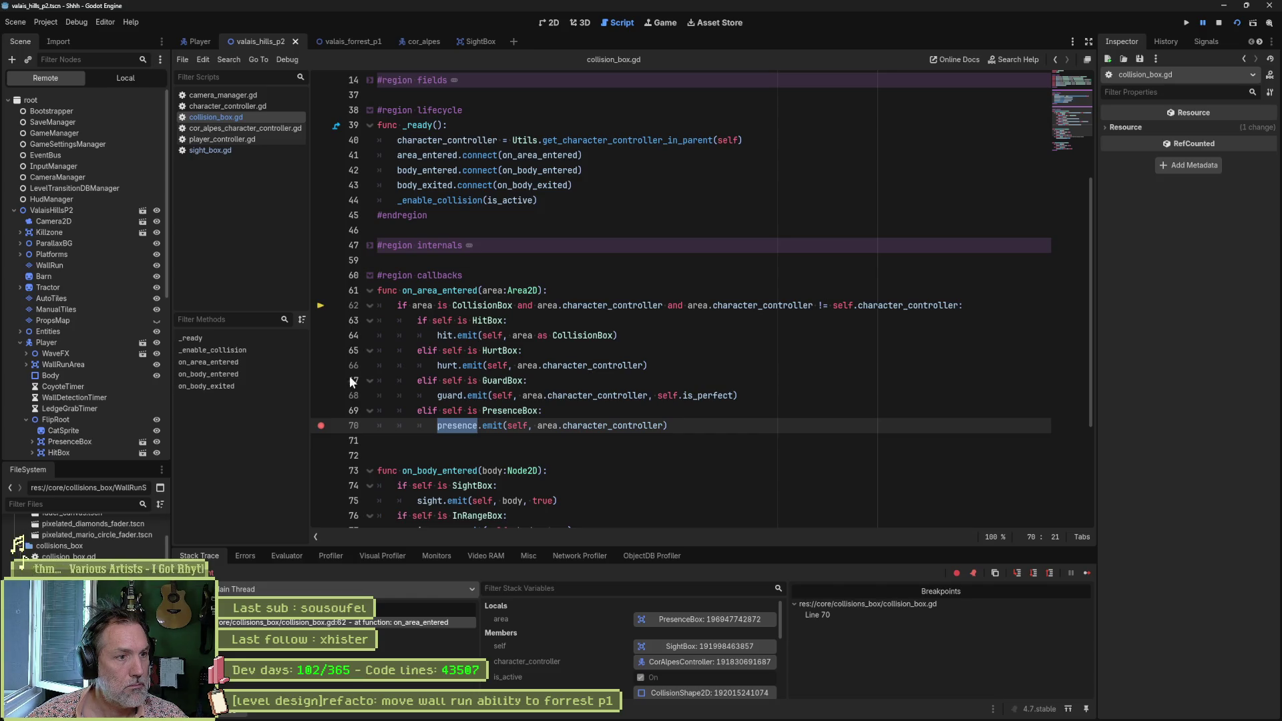
Step: Add a breakpoint on line 69's PresenceBox check, stop debugging and rerun the scene
click(322, 410)
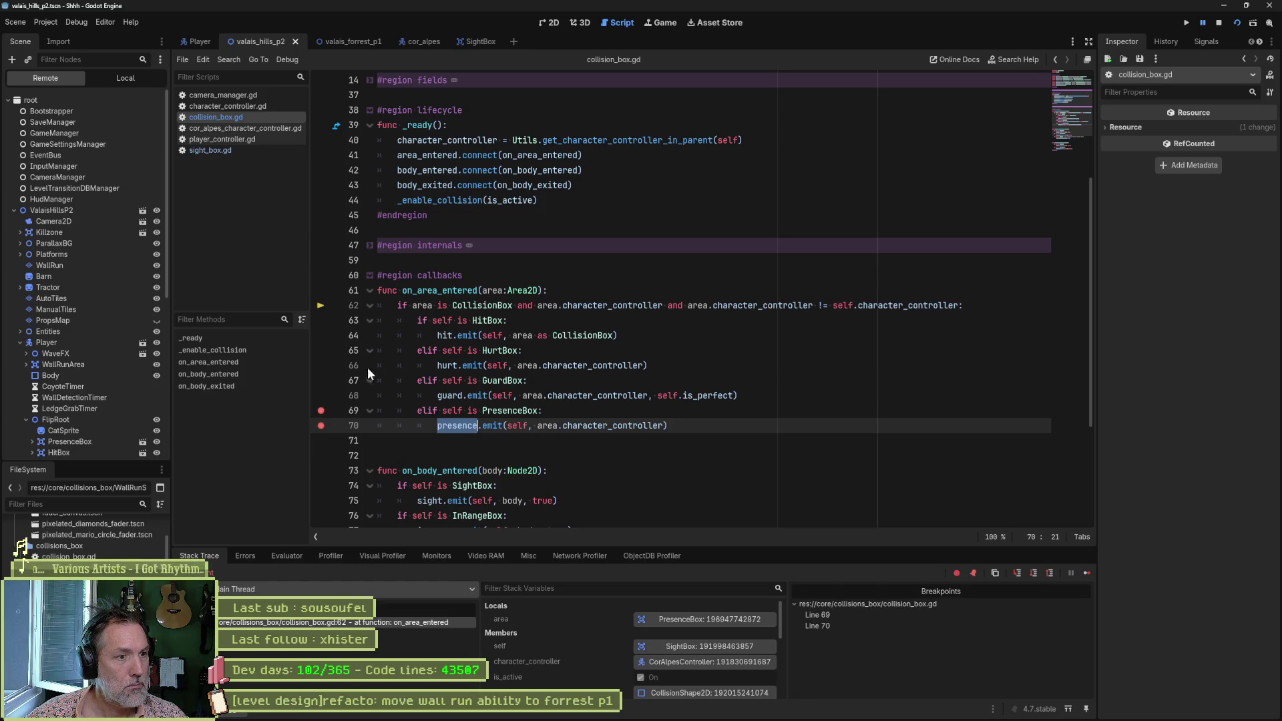
click(1218, 22)
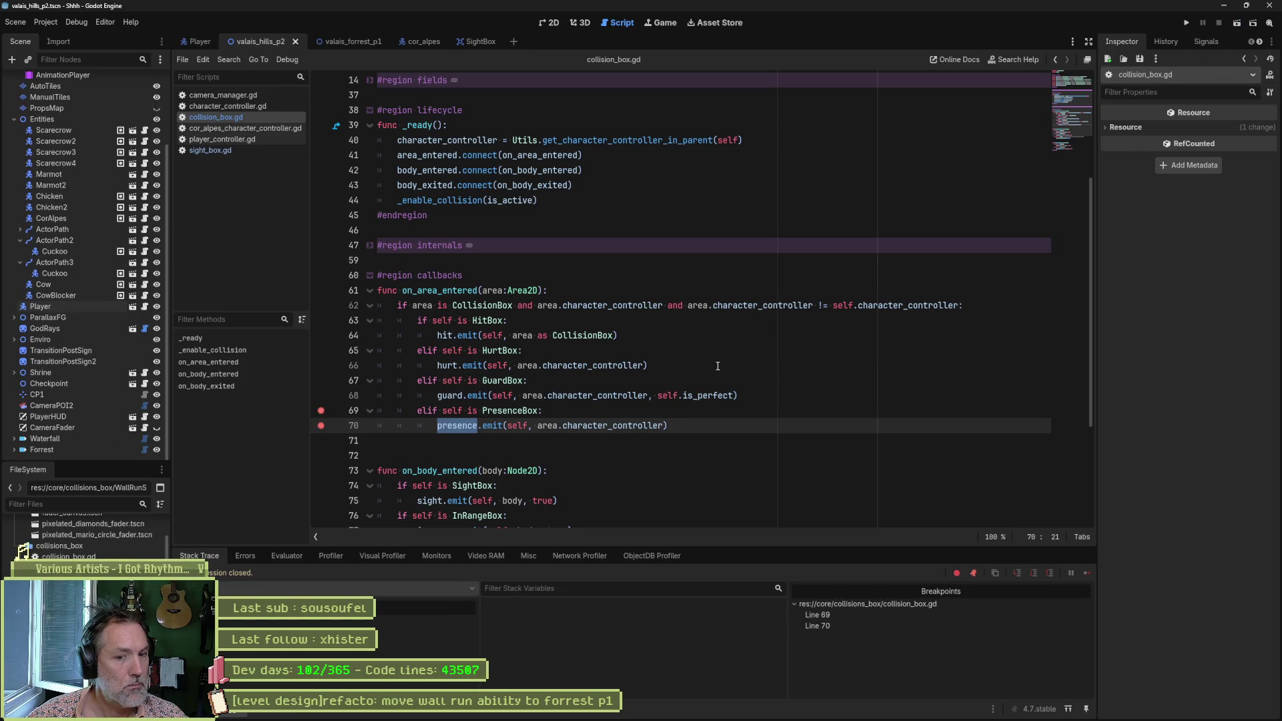
key(F6)
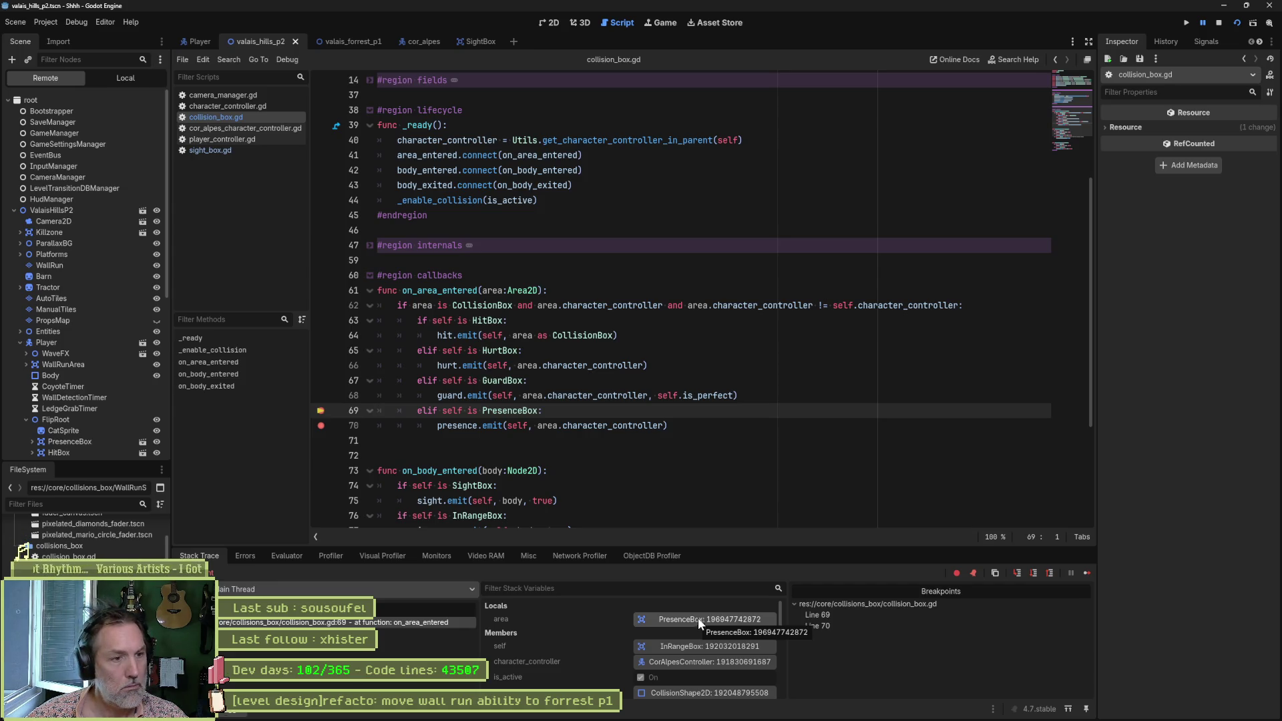
Step: Inspect the self is PresenceBox condition in the Evaluator, step and continue, then stop the game
drag(437, 425, 659, 428)
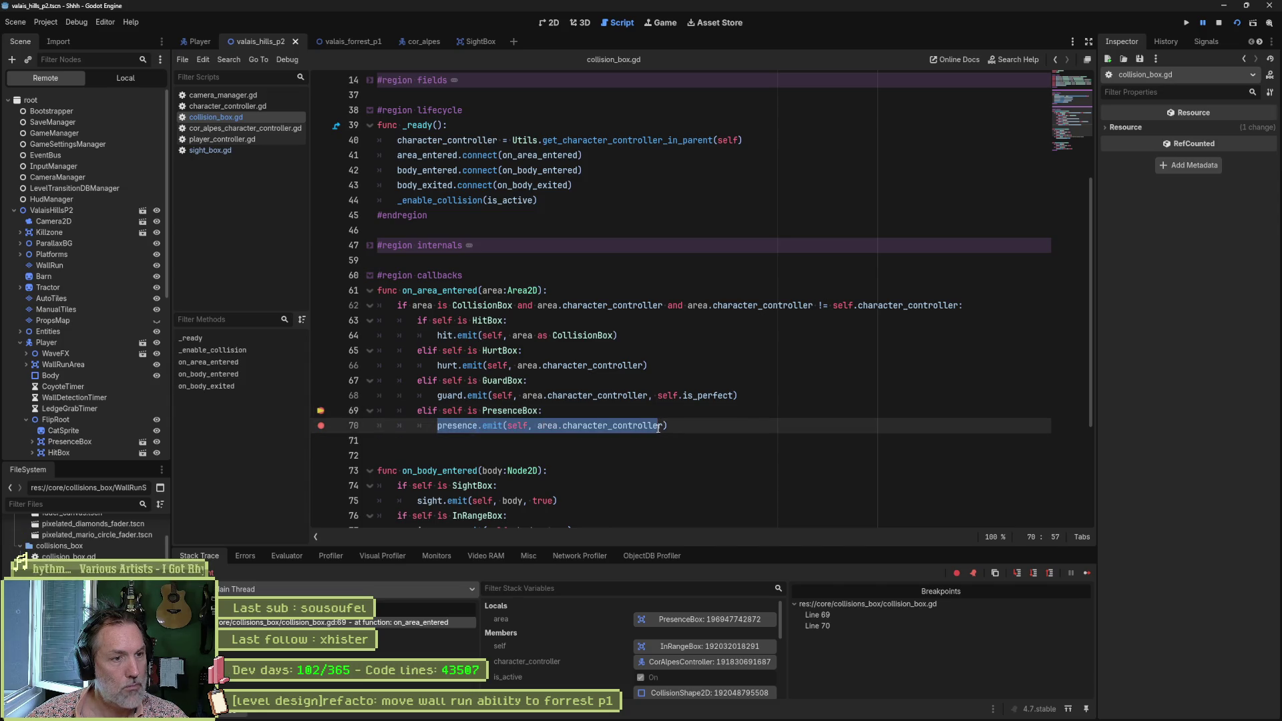
drag(442, 410, 540, 412)
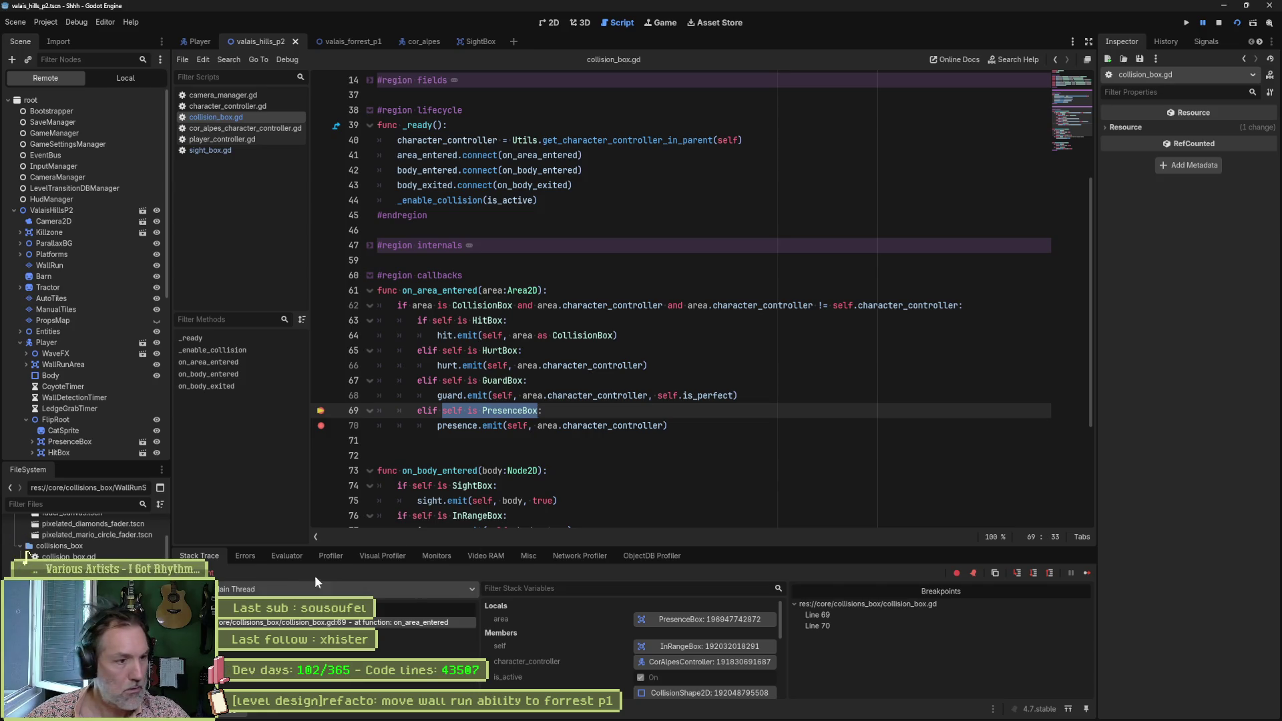
click(286, 555)
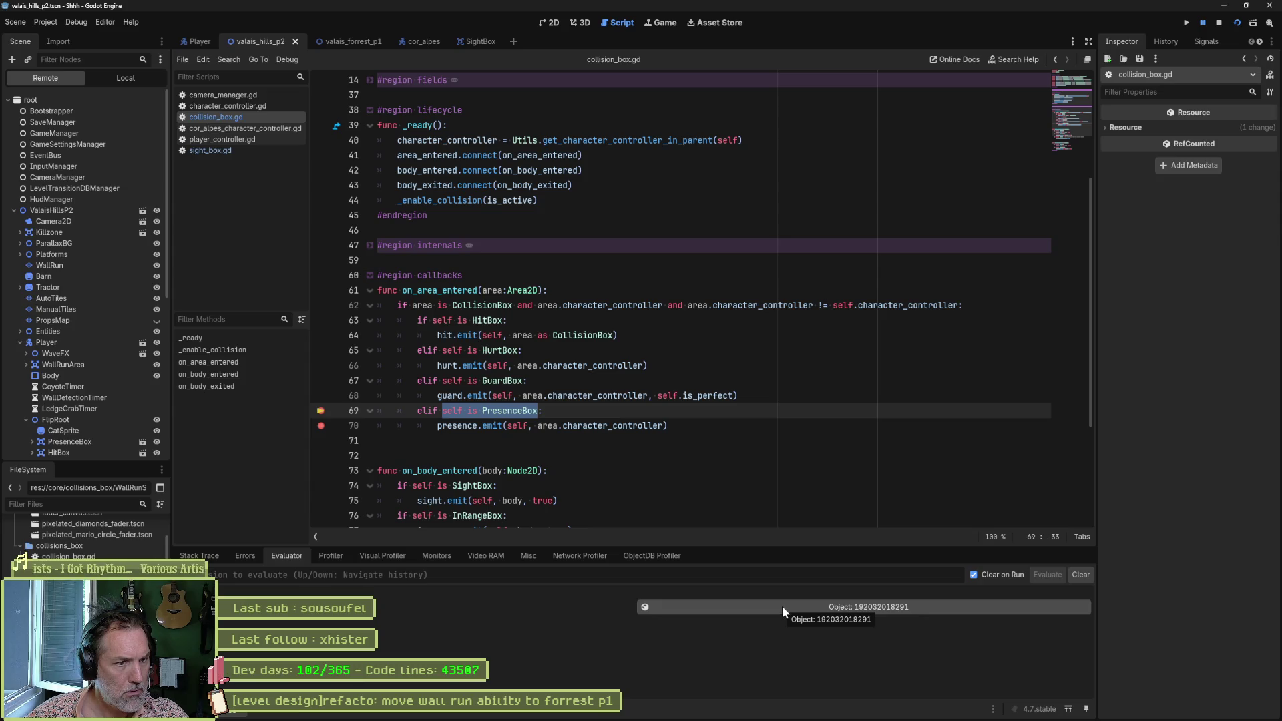
key(F10)
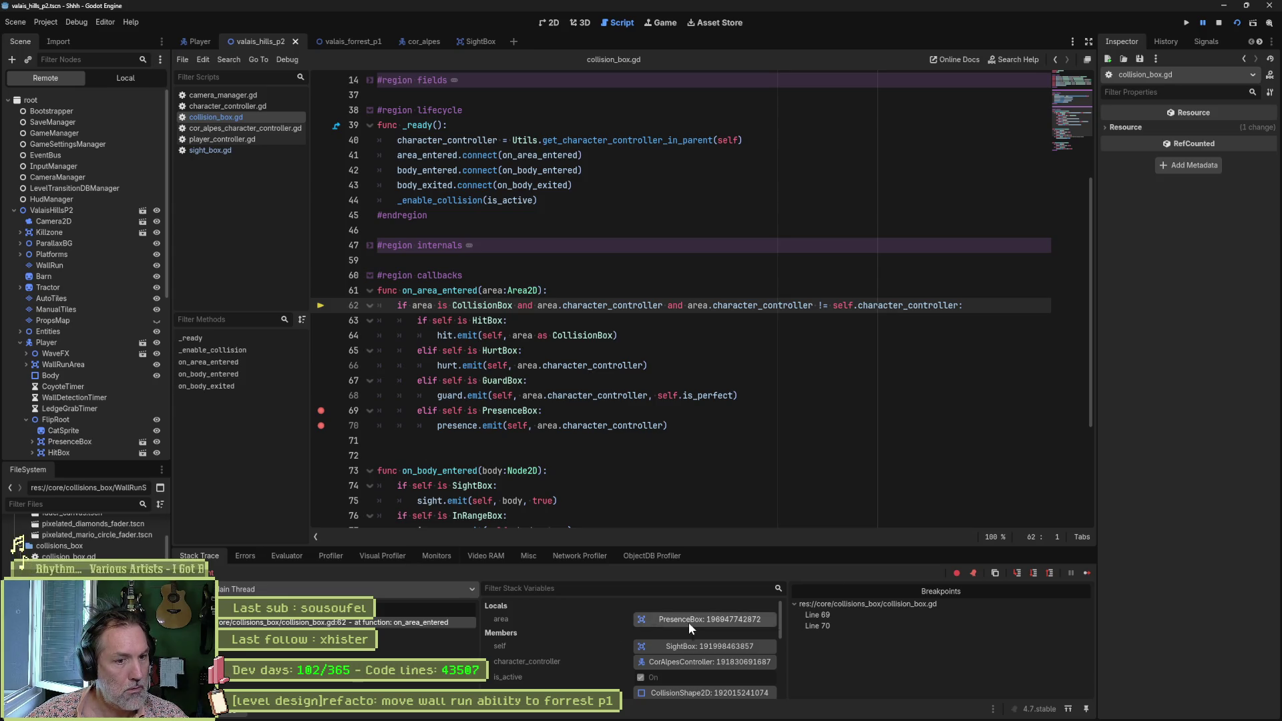
click(1087, 573)
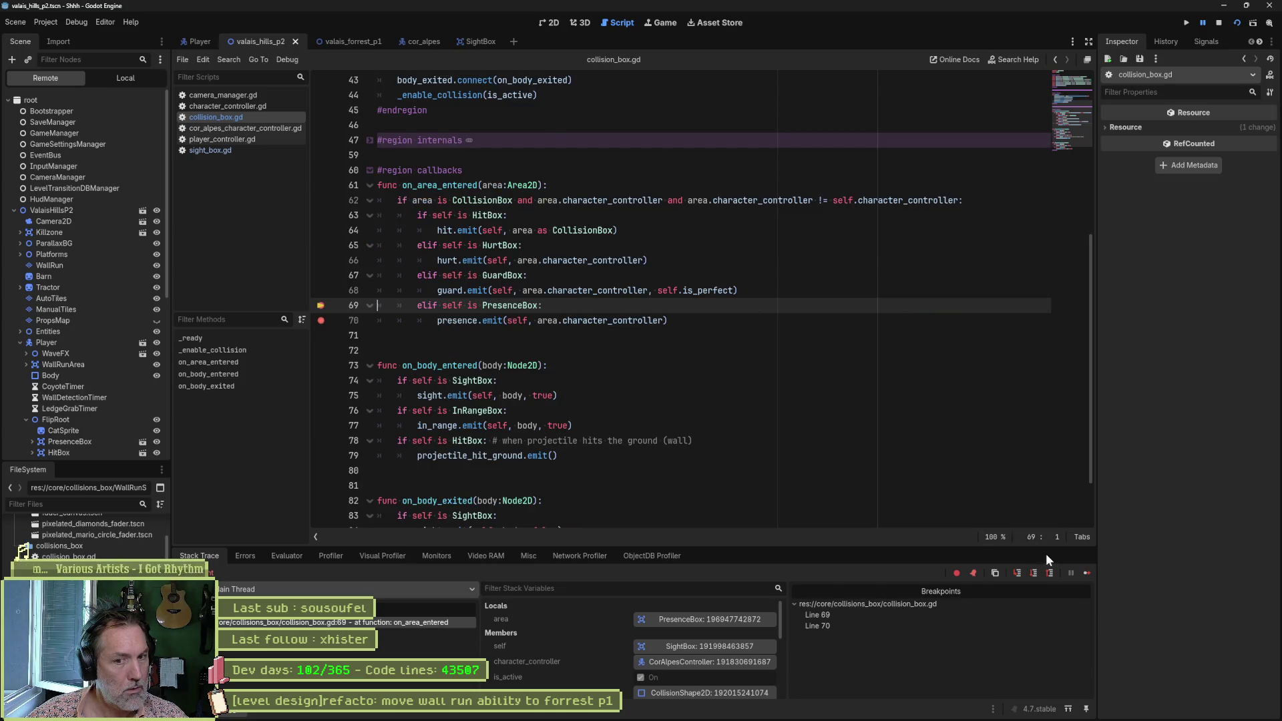
click(1087, 573)
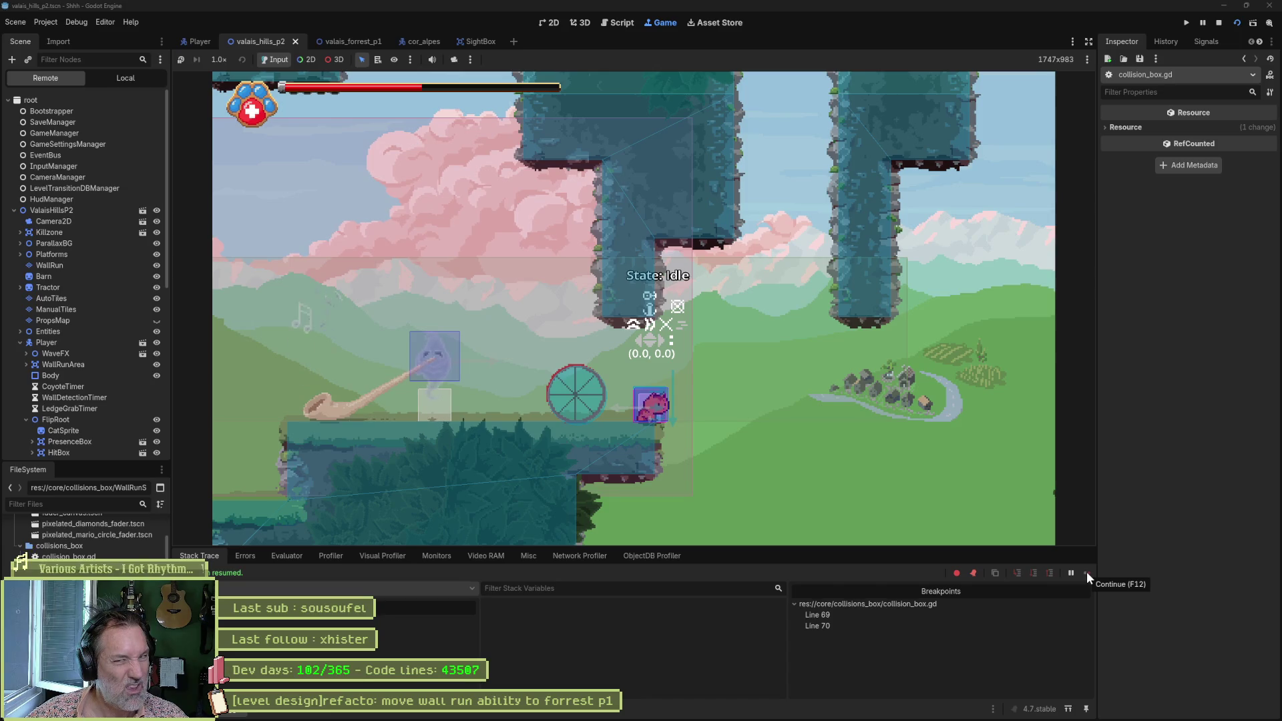
key(F8)
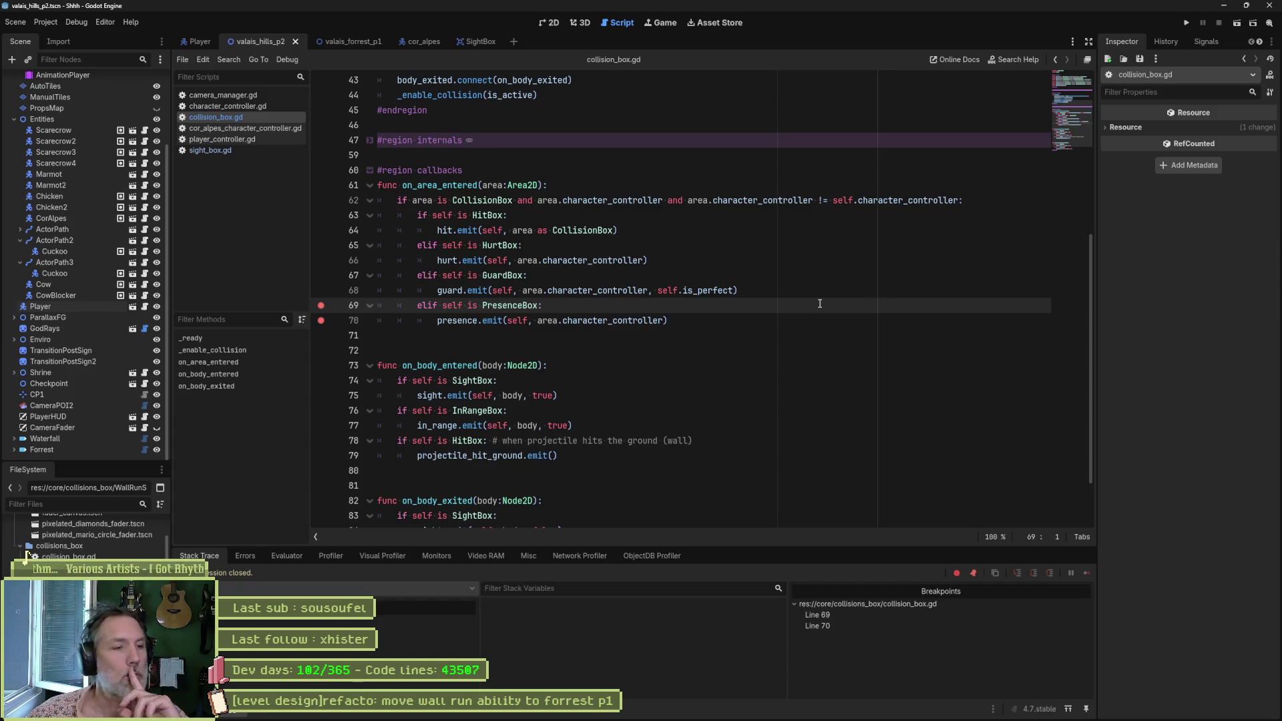
scroll(694, 337, down, 2)
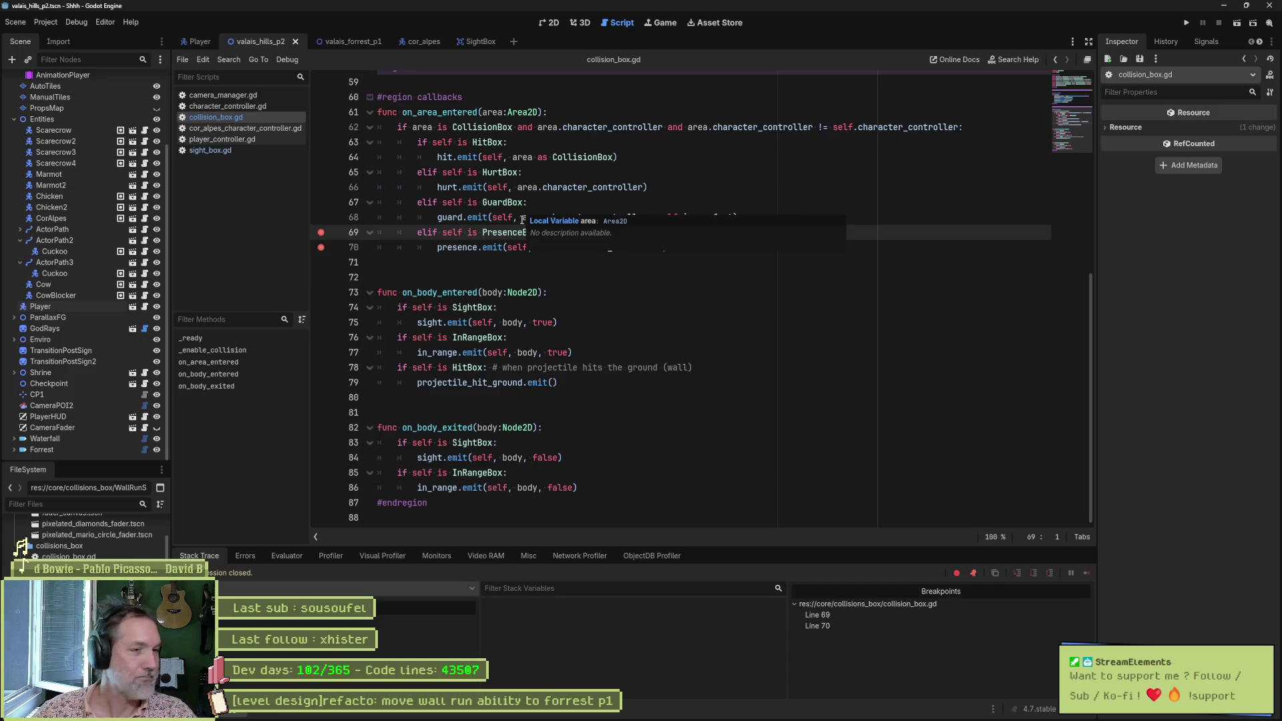
drag(443, 234, 540, 231)
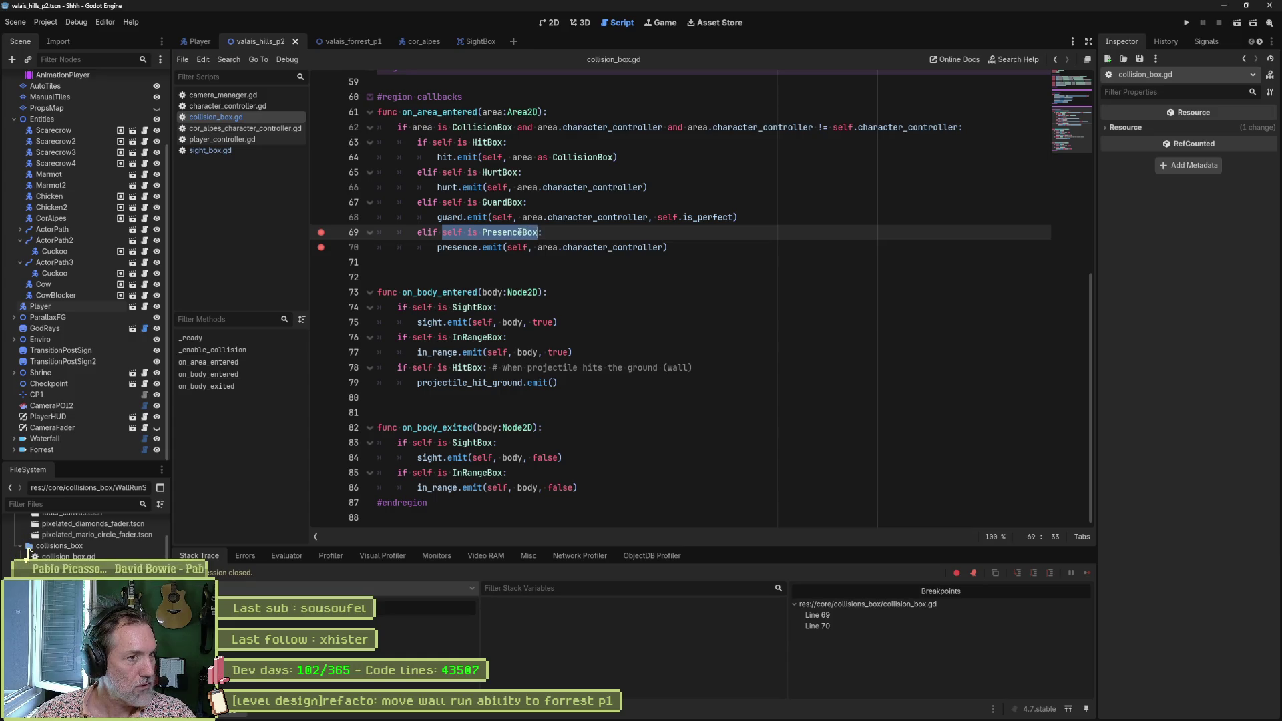
Step: Add line 71 print_debug(self, " self is PresenceBox: ", self is PresenceBox), clear breakpoints, and run the scene
click(681, 249)
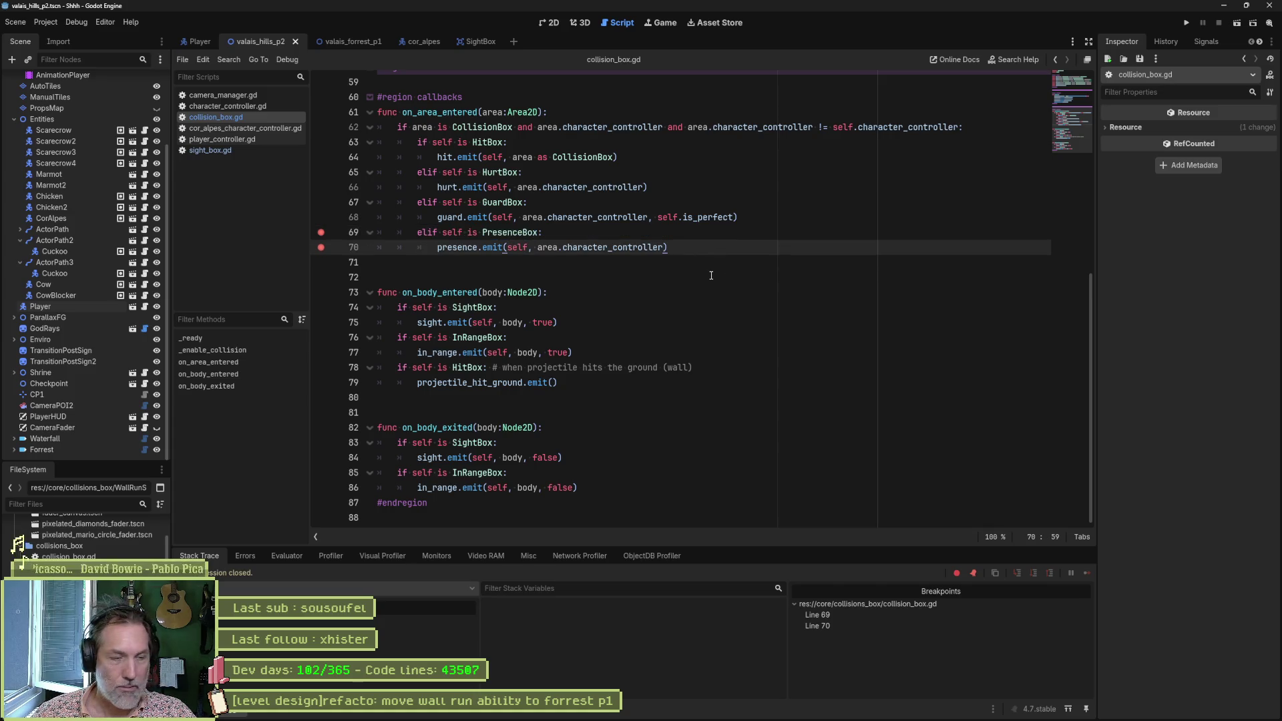
key(Return)
key(BackSpace)
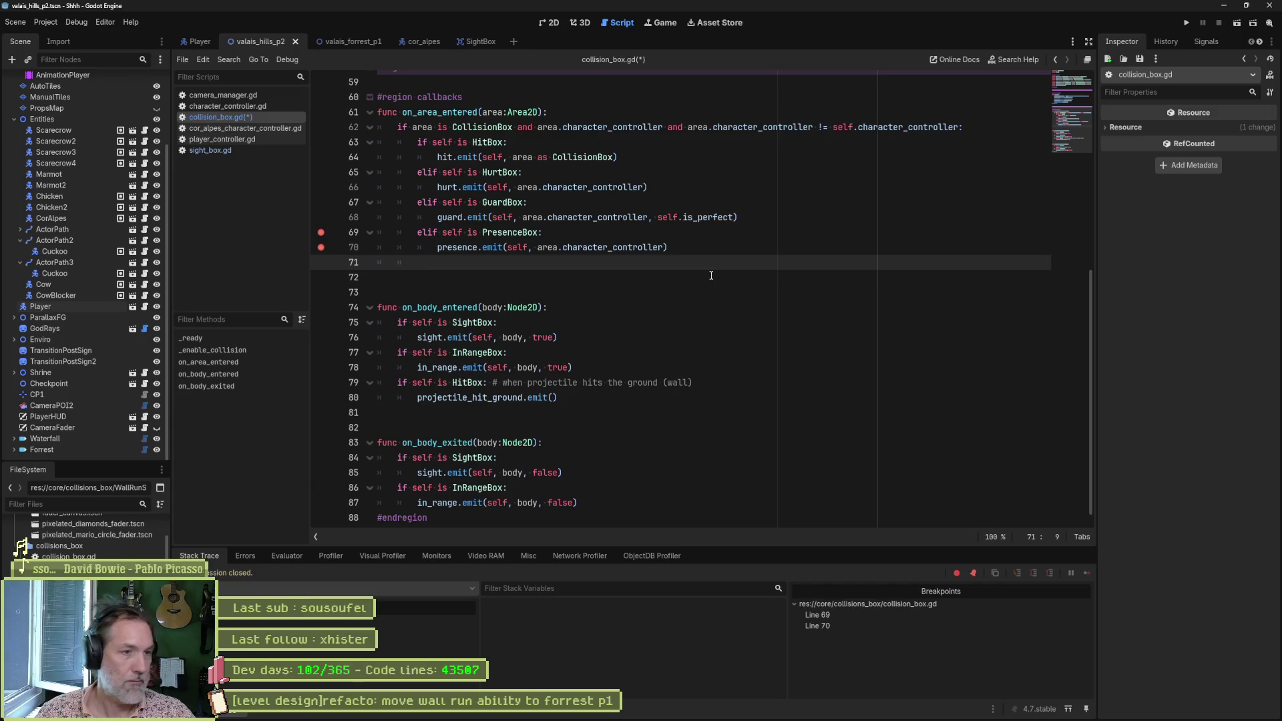
text(print_debug(s)
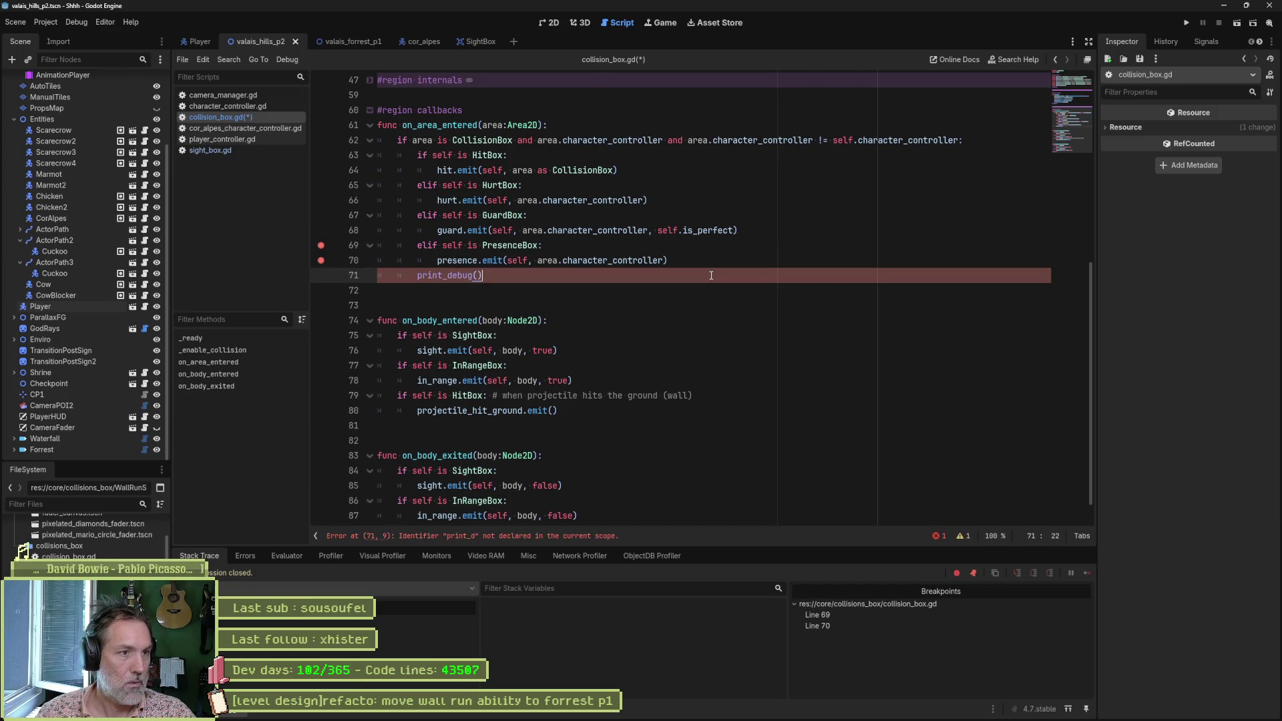
text(elf,)
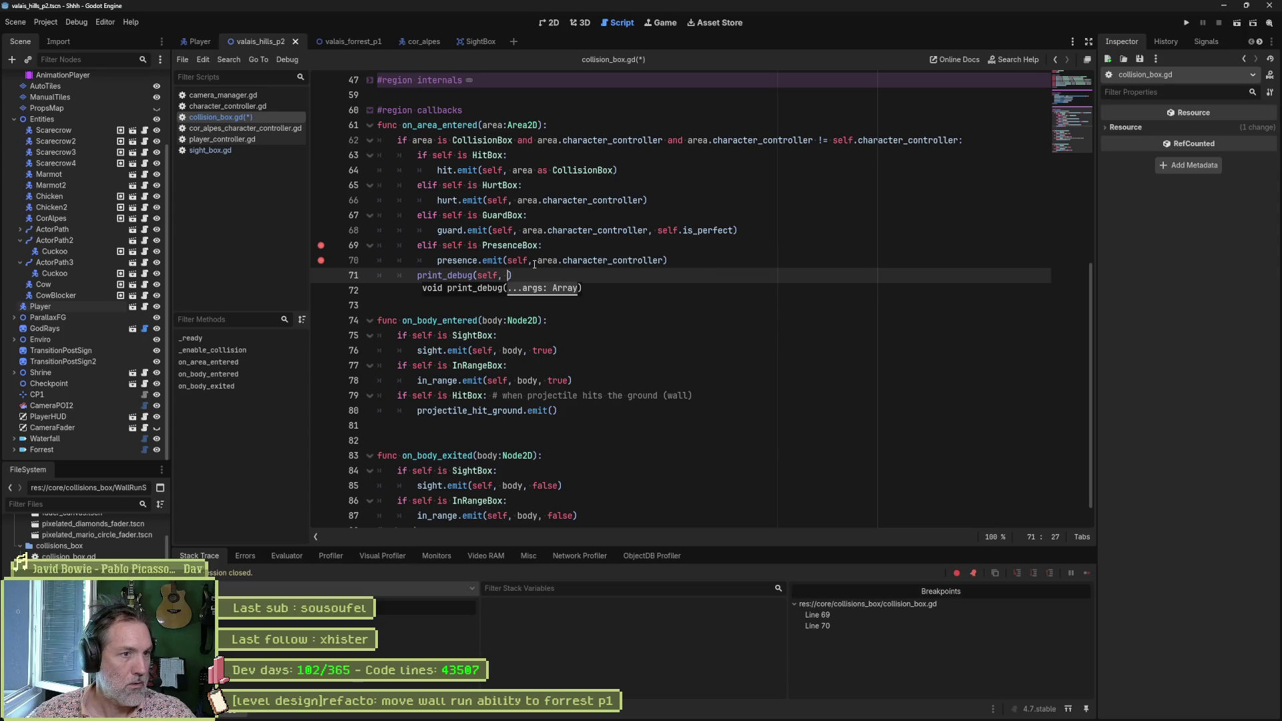
drag(442, 246, 539, 247)
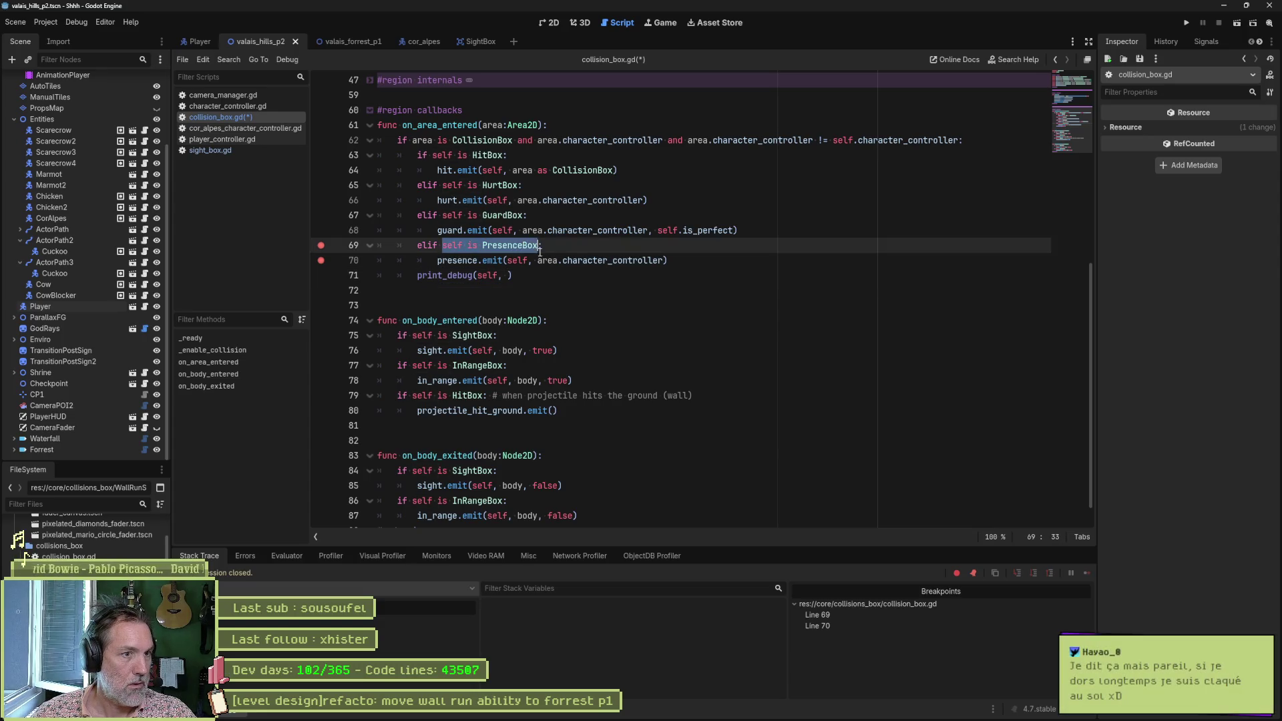
click(509, 275)
text(" self is PresenceBox: ")
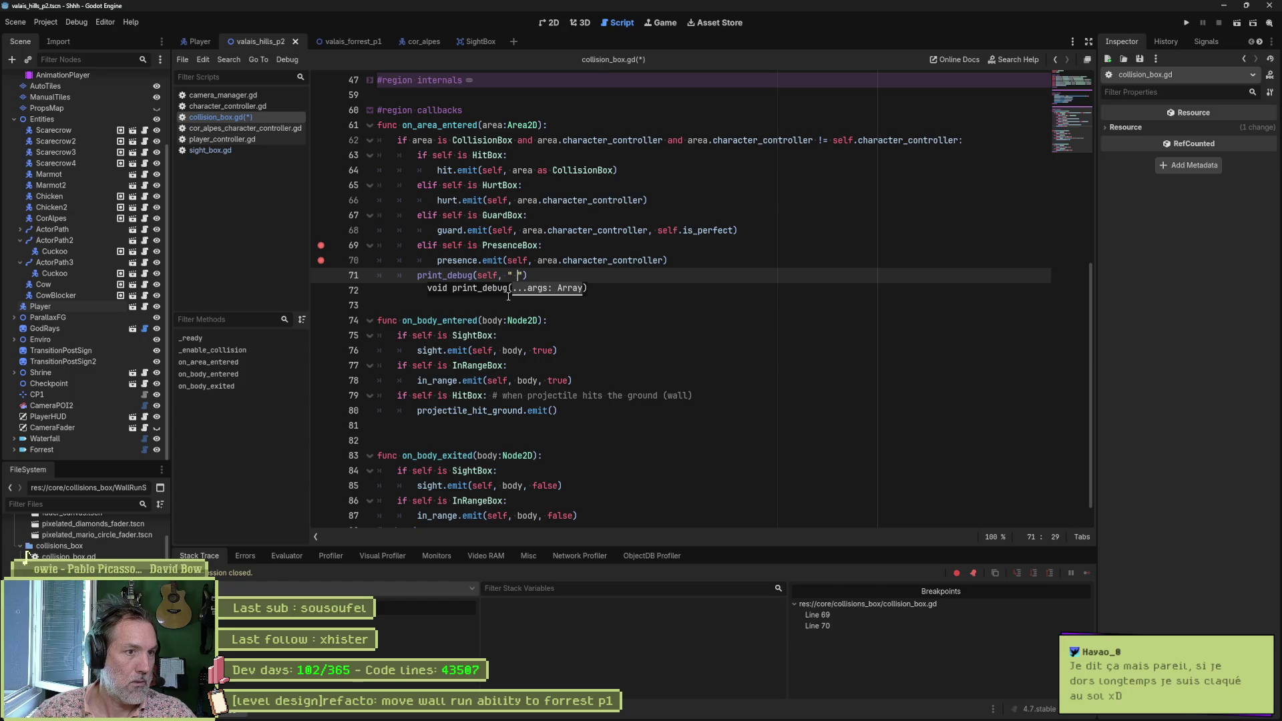
text(, self is PresenceBox)
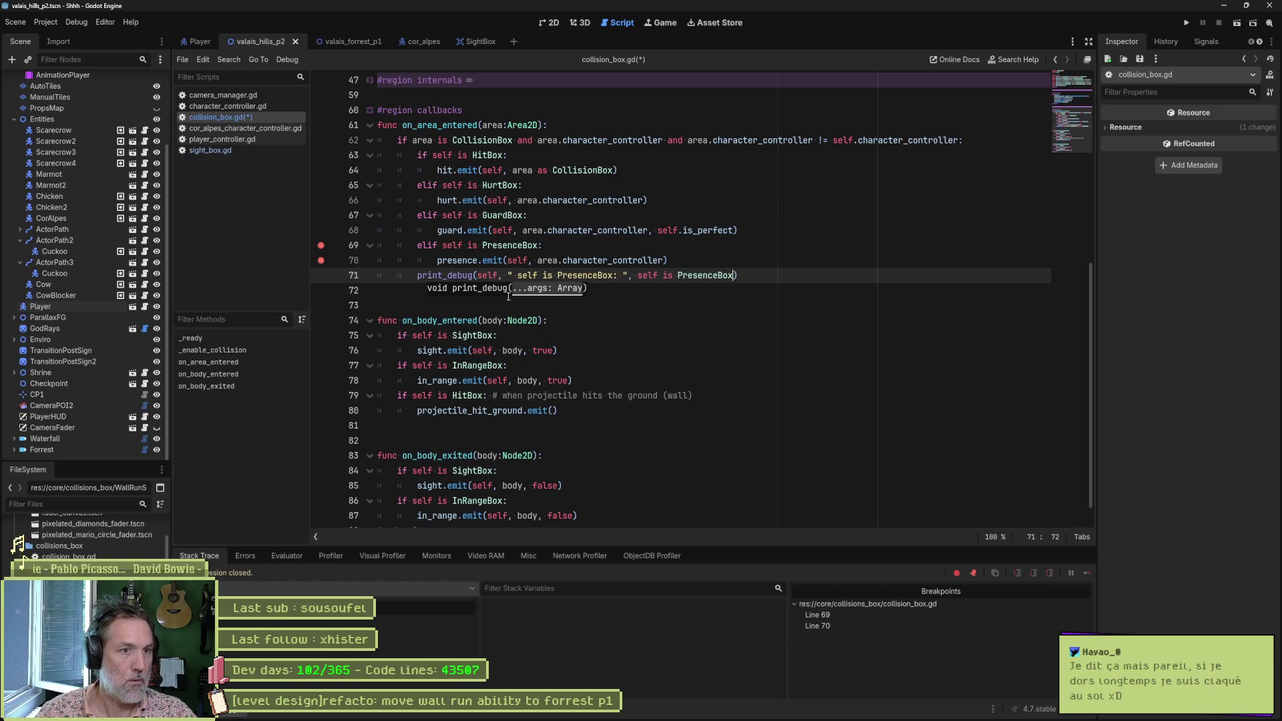
click(322, 245)
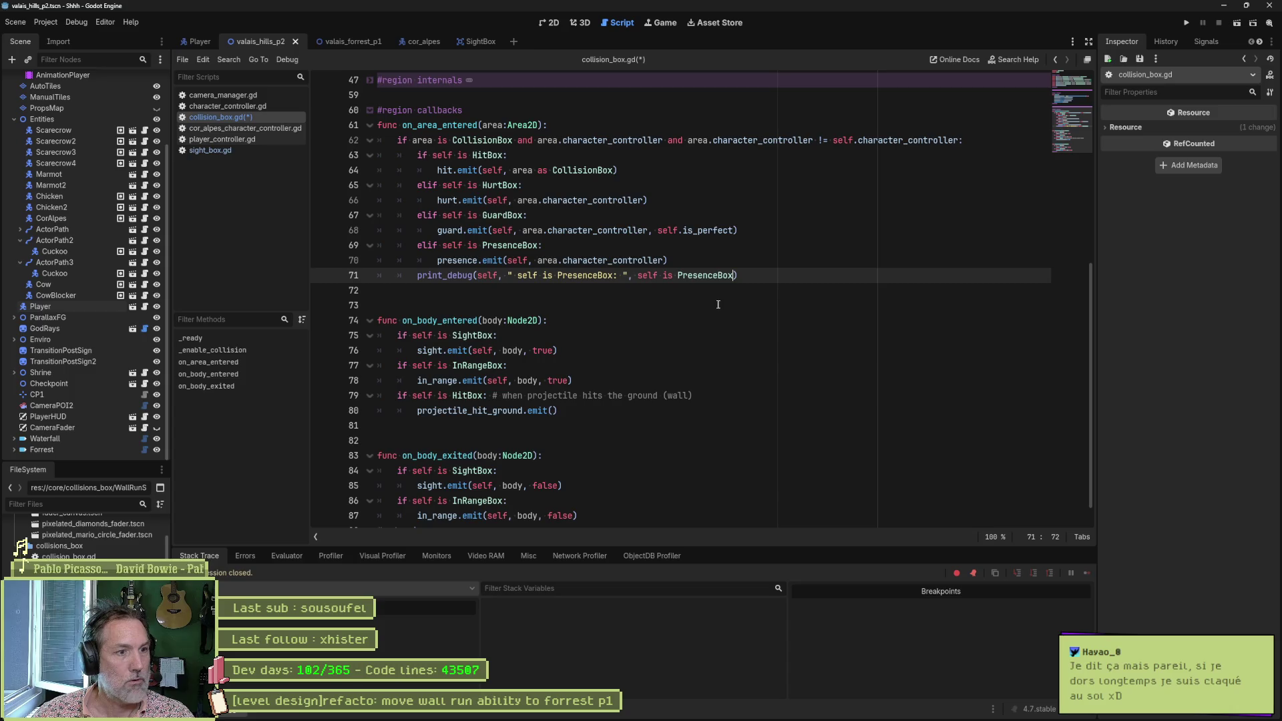
key(F6)
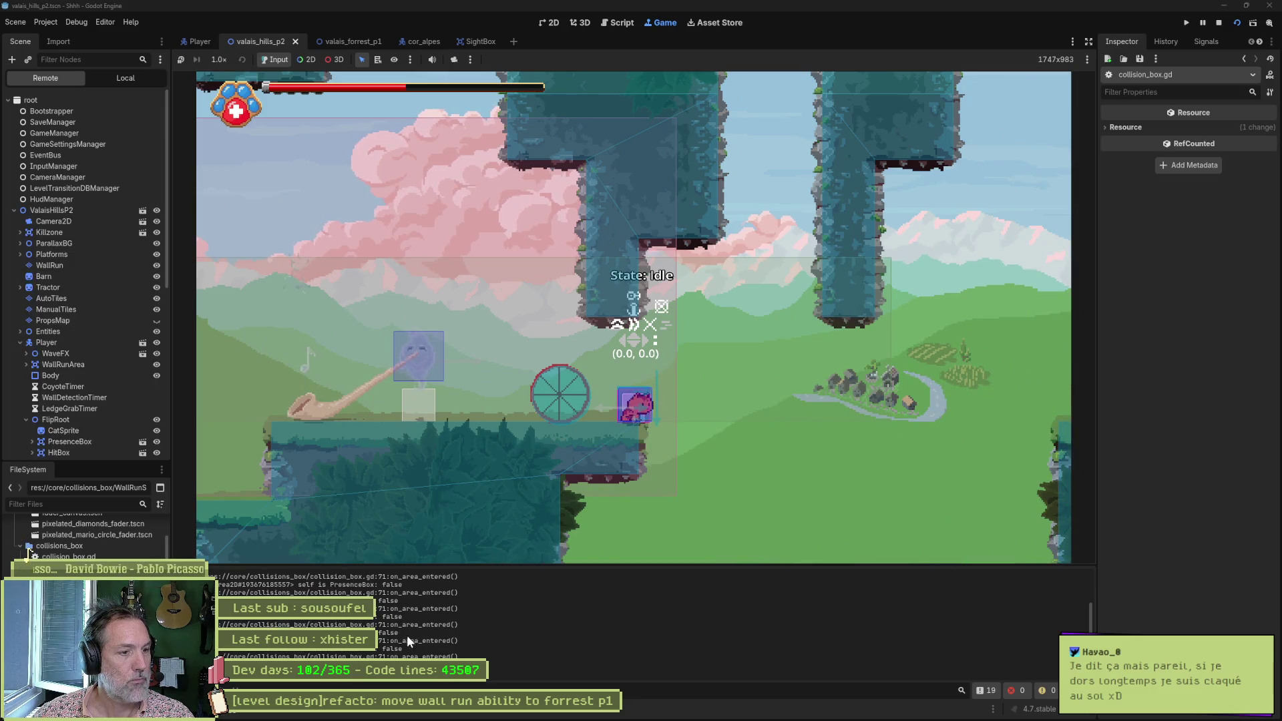
Step: Scroll the Output panel to read the self is PresenceBox: false log lines
scroll(1084, 627, up, 5)
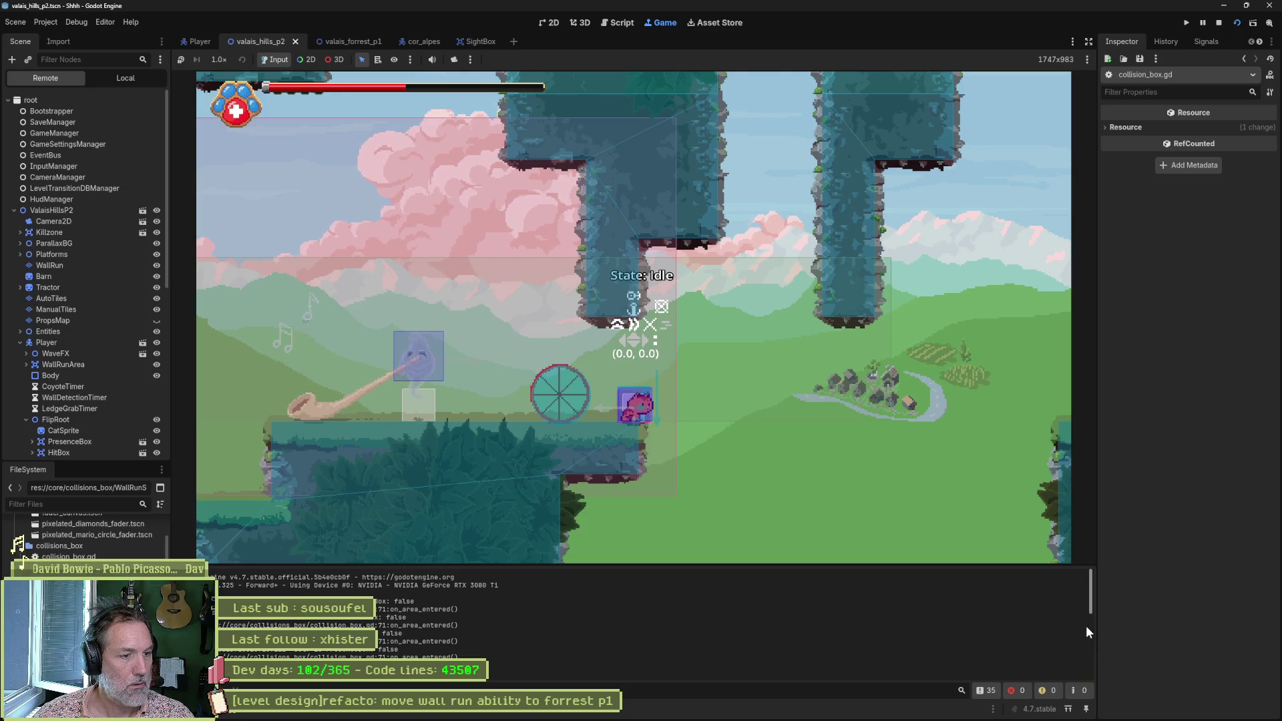
scroll(1091, 639, down, 2)
scroll(1095, 650, down, 4)
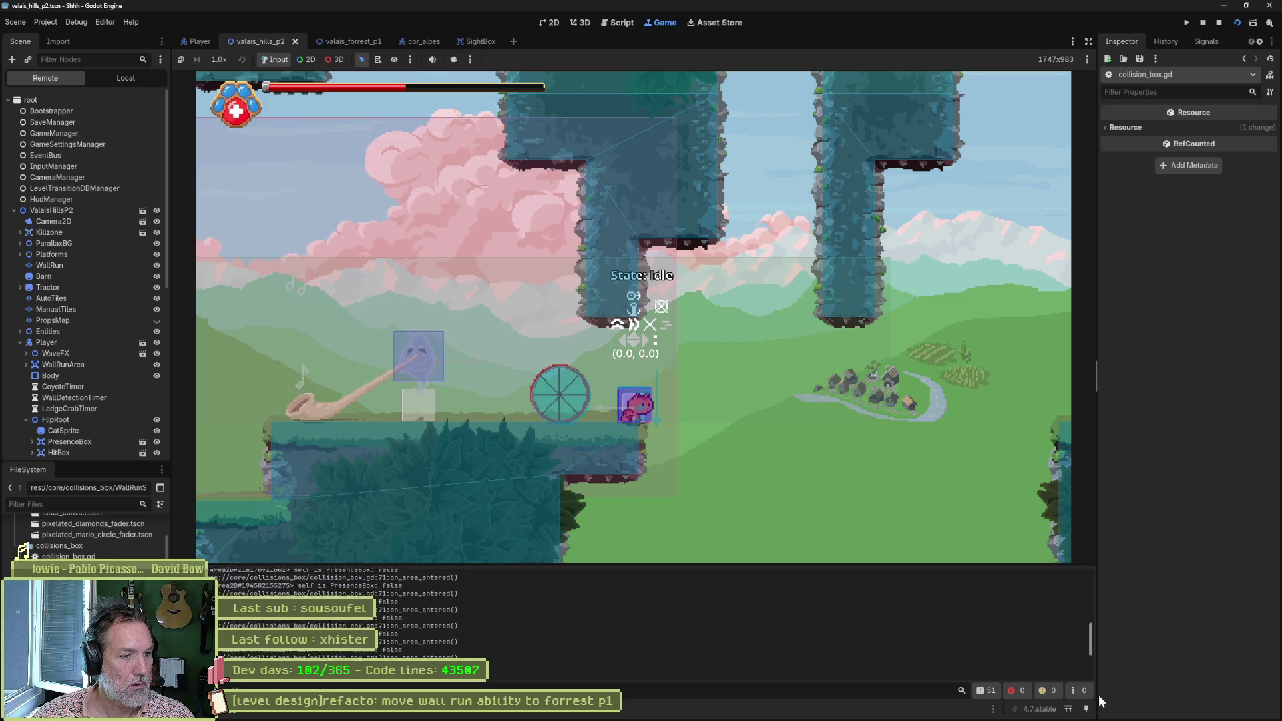
mouse_move(1068, 720)
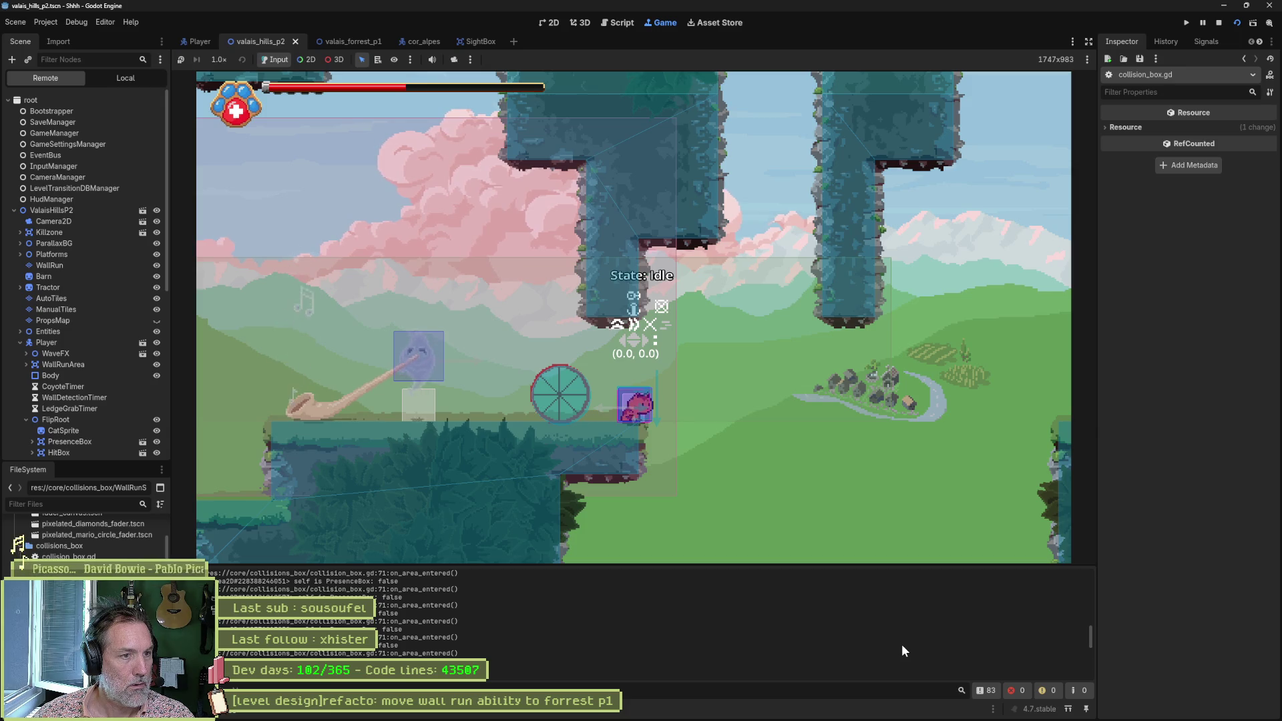
Step: Walk the cat left, jump off and back onto the higher platform, then stop the game
key(Left)
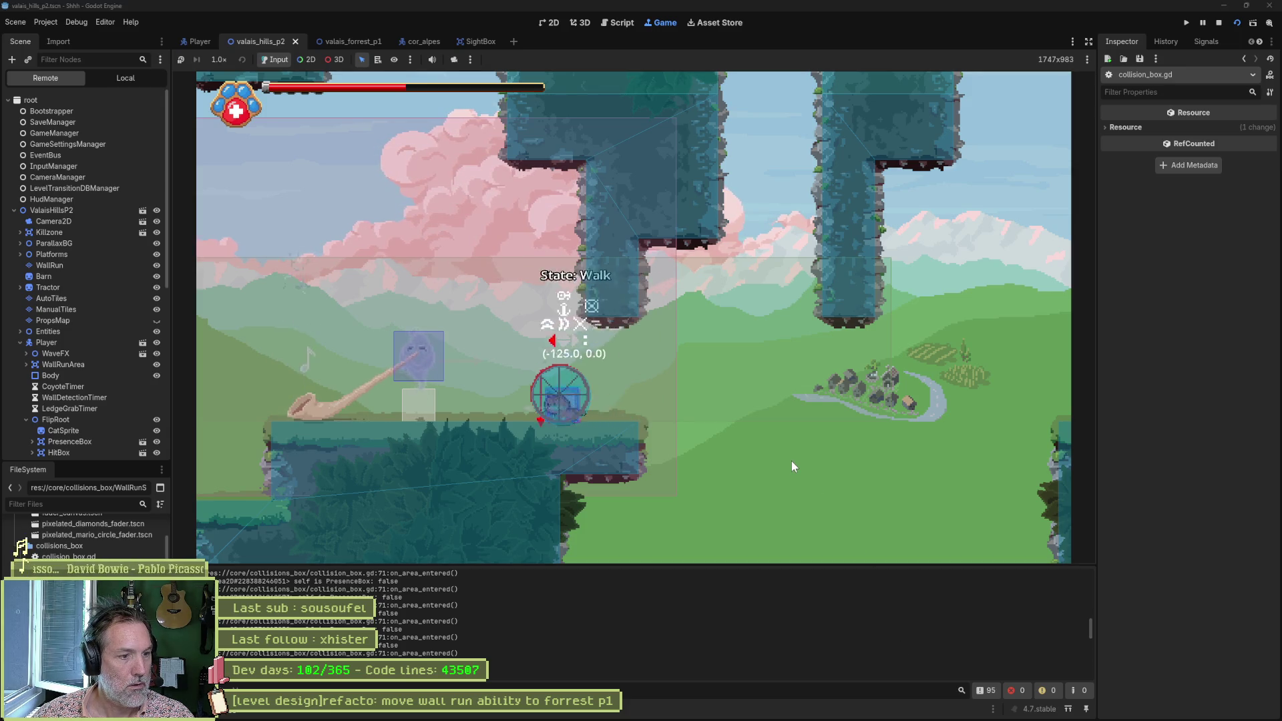
key(space)
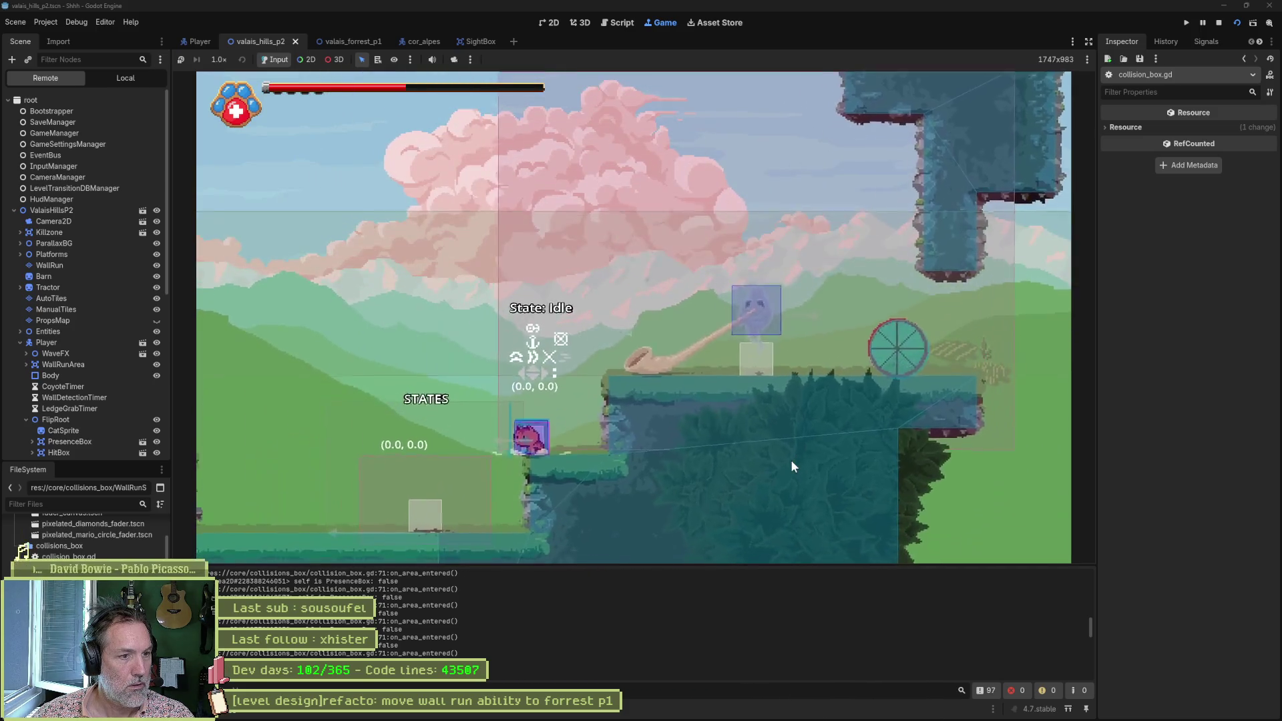
key(space)
key(Right)
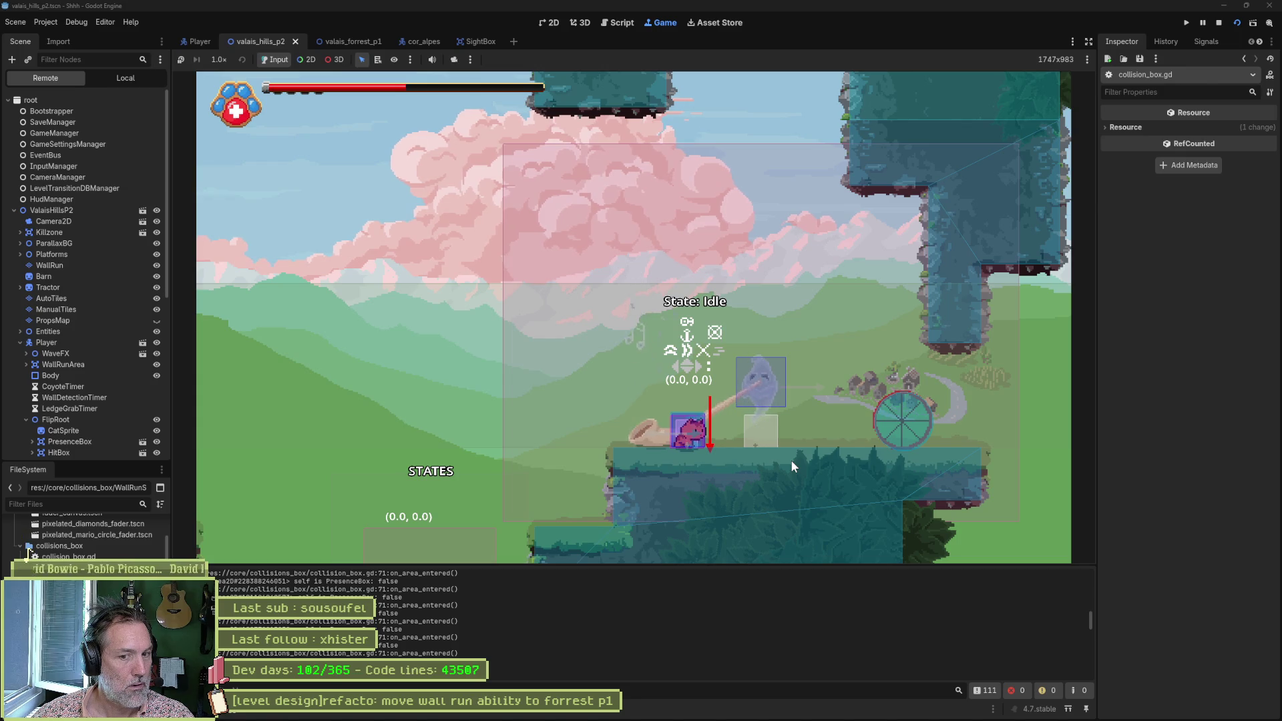
key(F8)
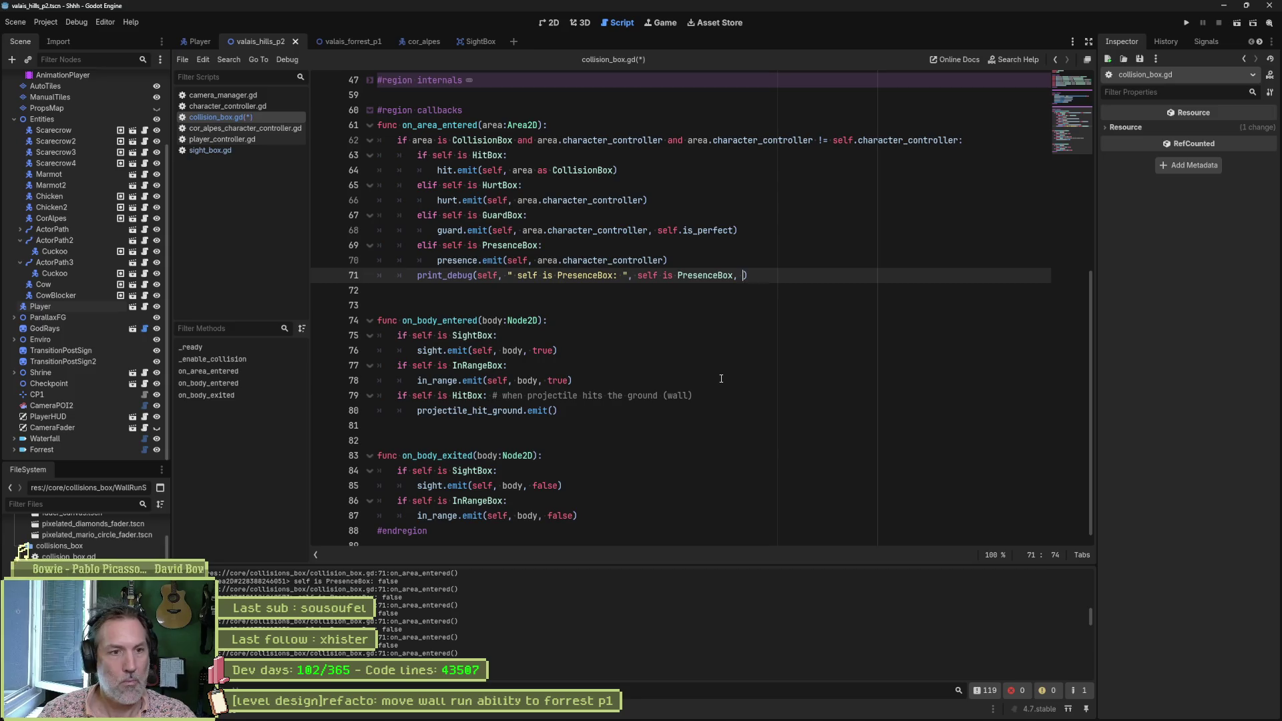
Step: Append , " area: ", area to line 71's print_debug call and test-run the scene
text(, " )
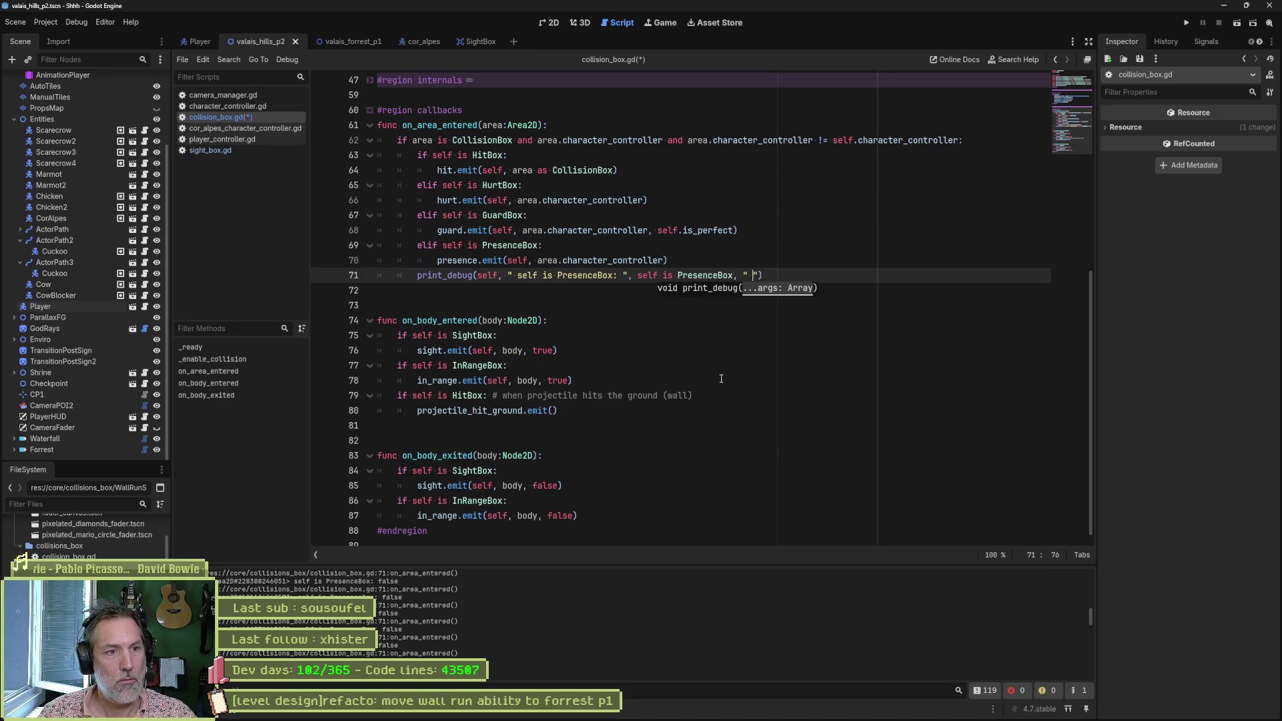
text(area: ", )
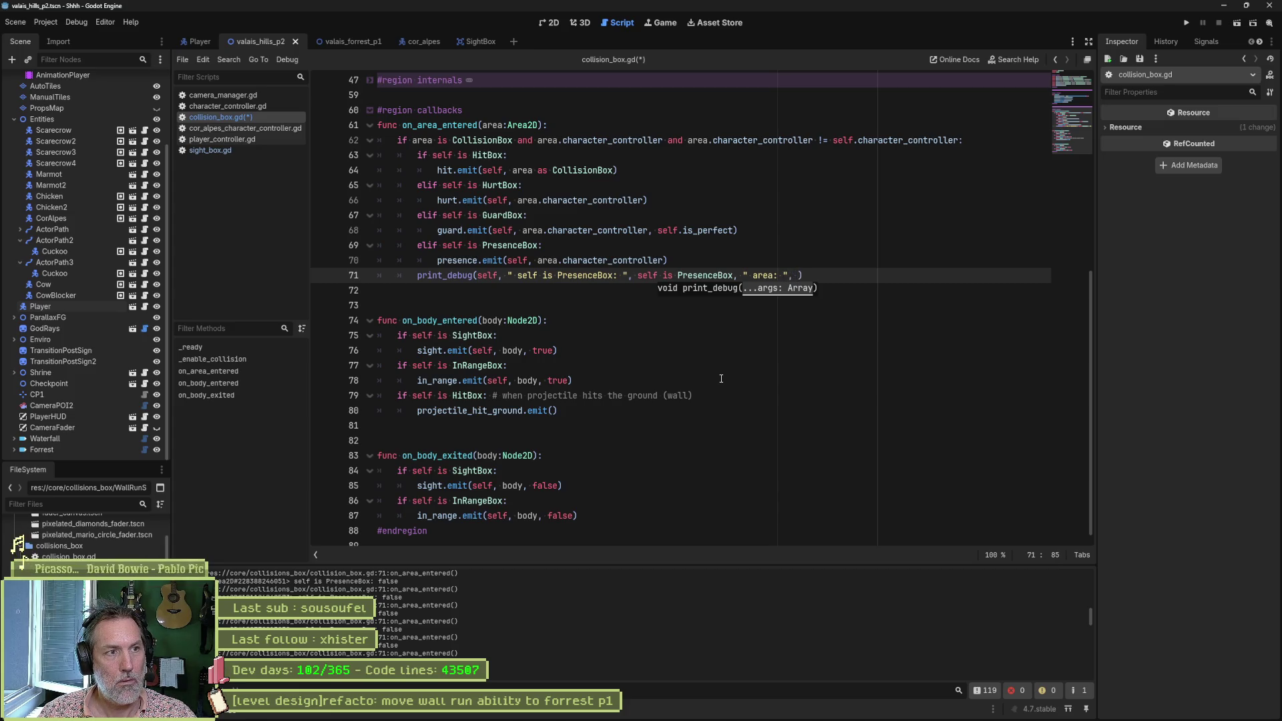
text(area)
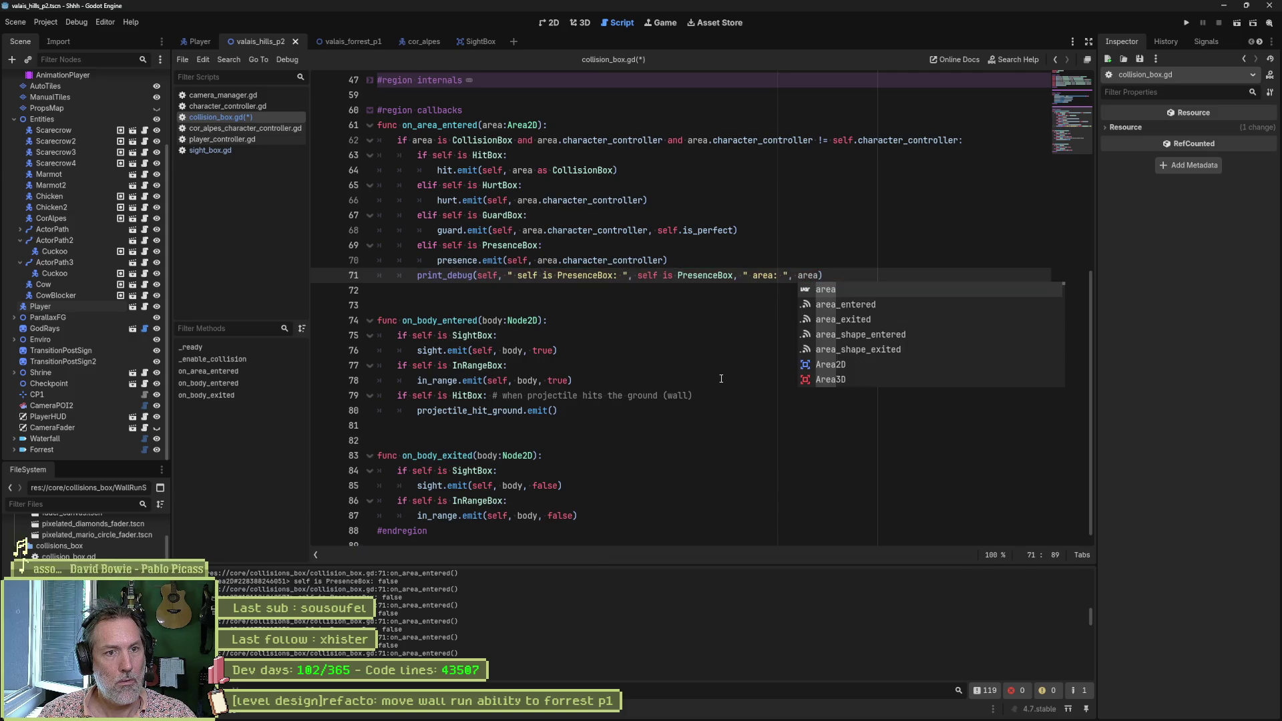
text(.ty)
key(BackSpace)
key(BackSpace)
key(BackSpace)
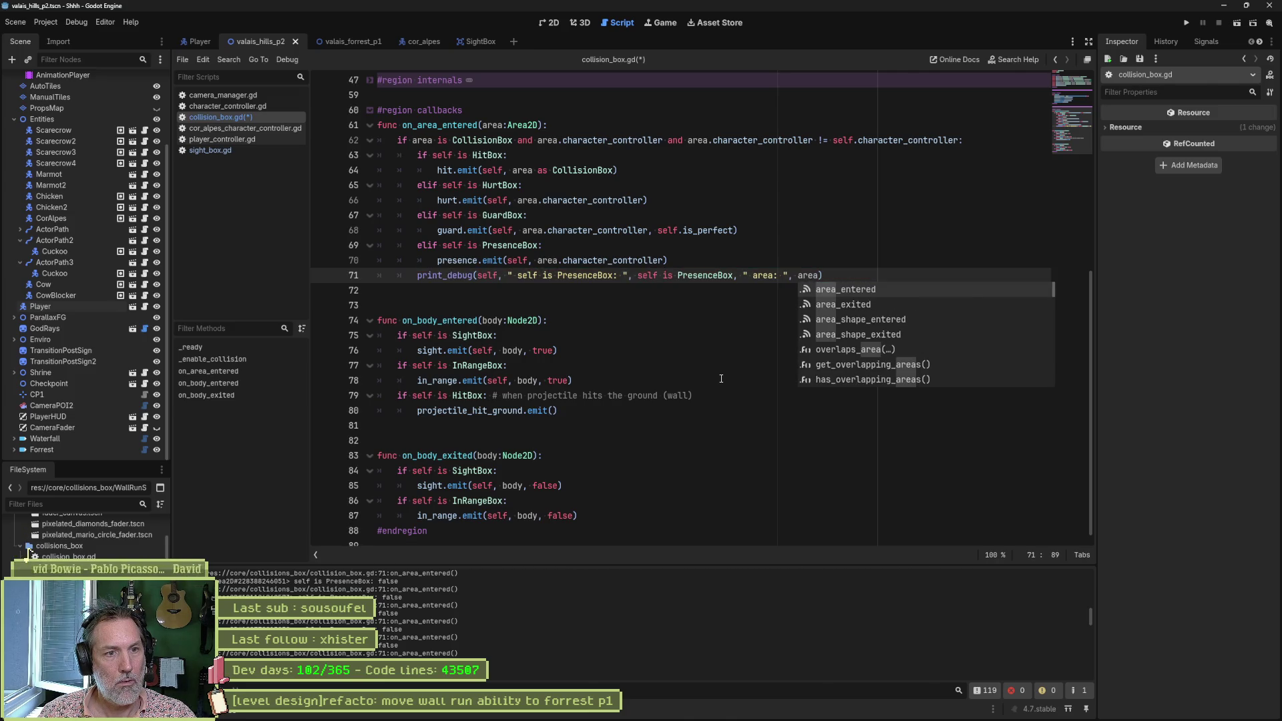
key(F6)
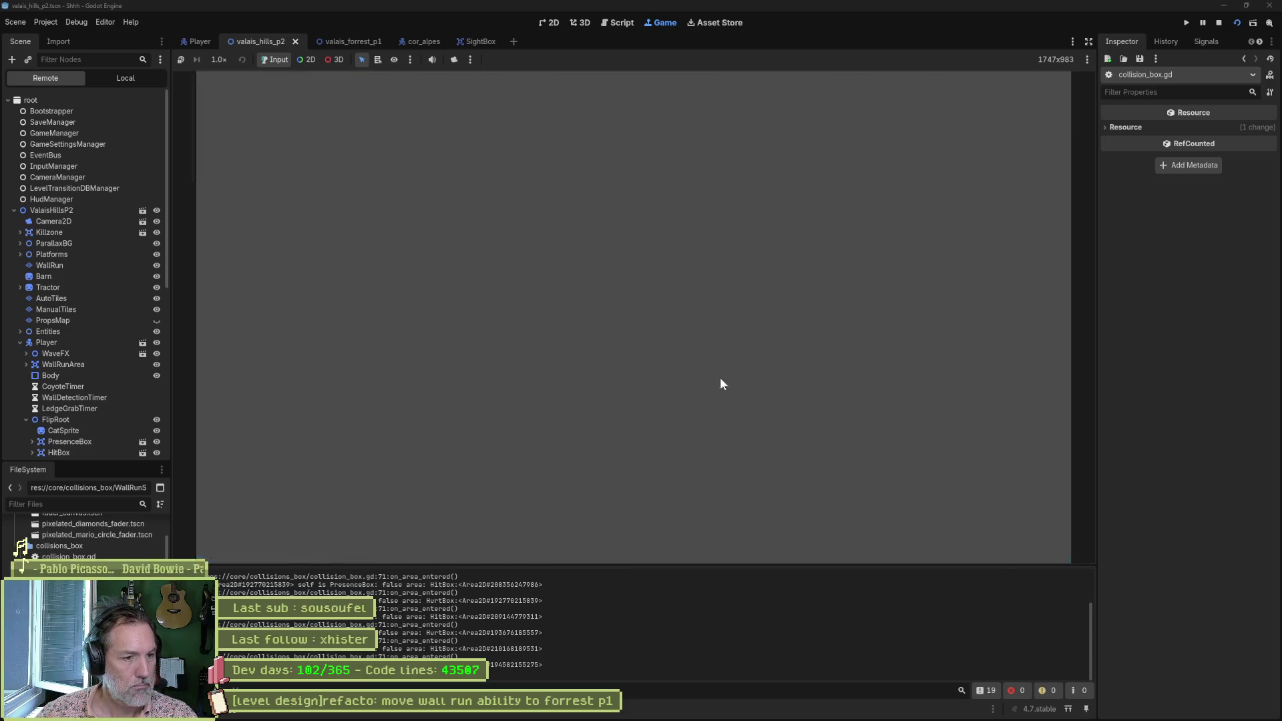
key(F8)
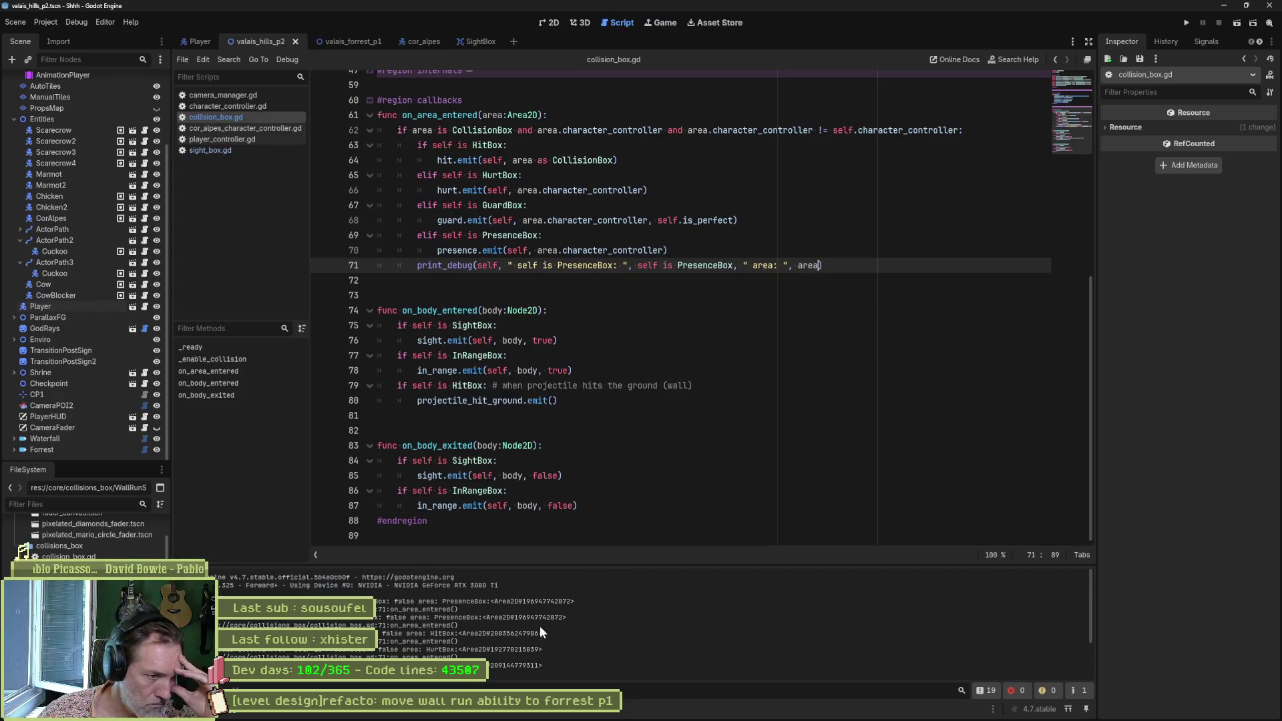
drag(443, 603, 574, 602)
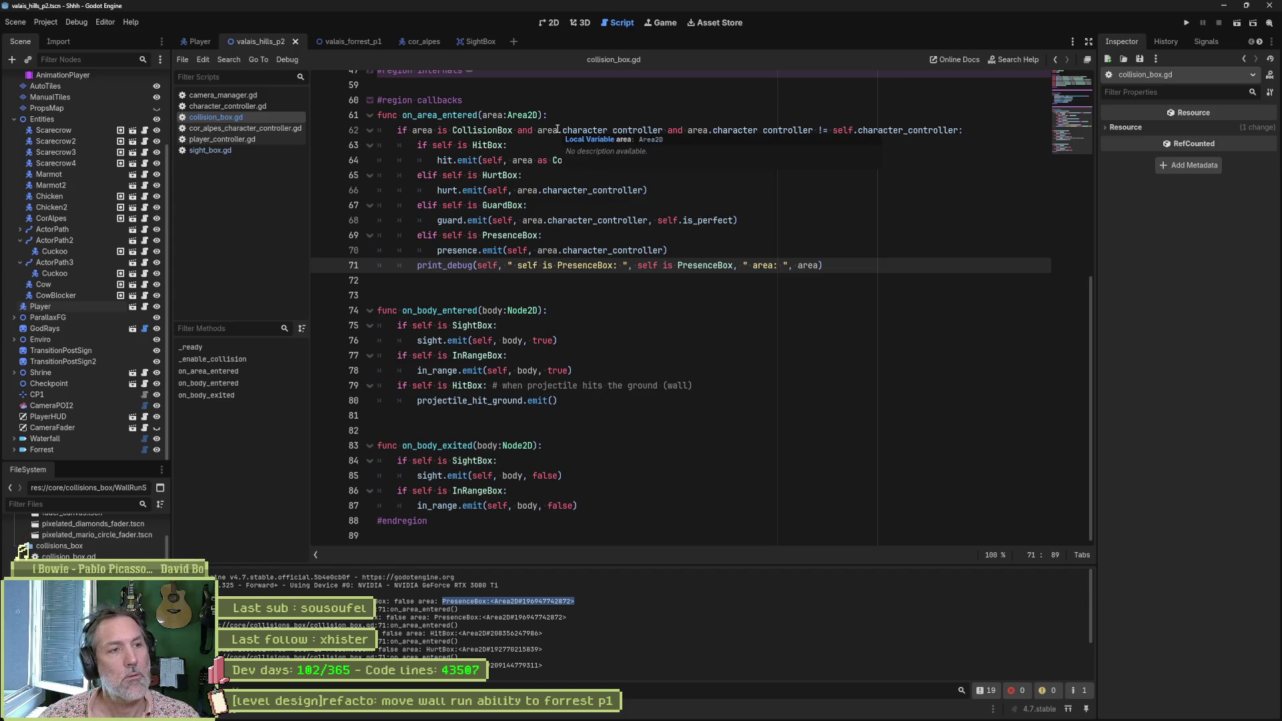
Step: Append , area is PresenceBox to line 71's print_debug call and test-run the scene
click(422, 130)
double_click(422, 130)
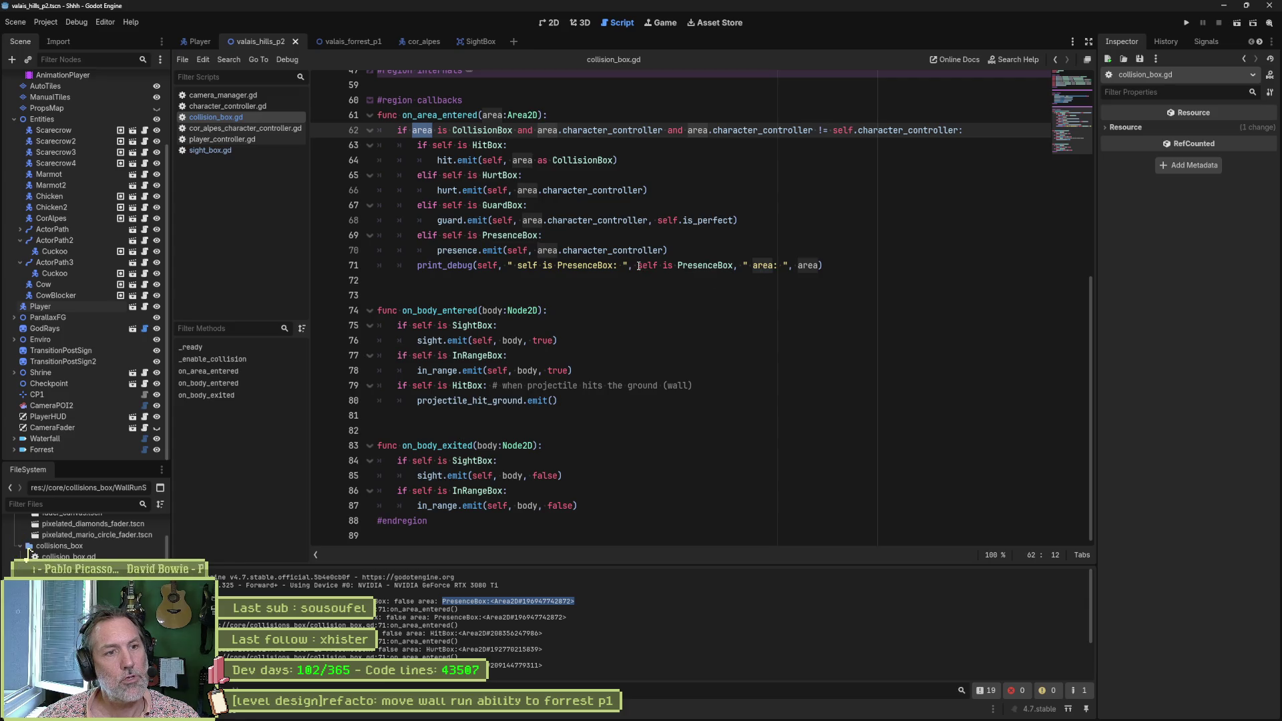
drag(628, 266, 734, 265)
key(ctrl+c)
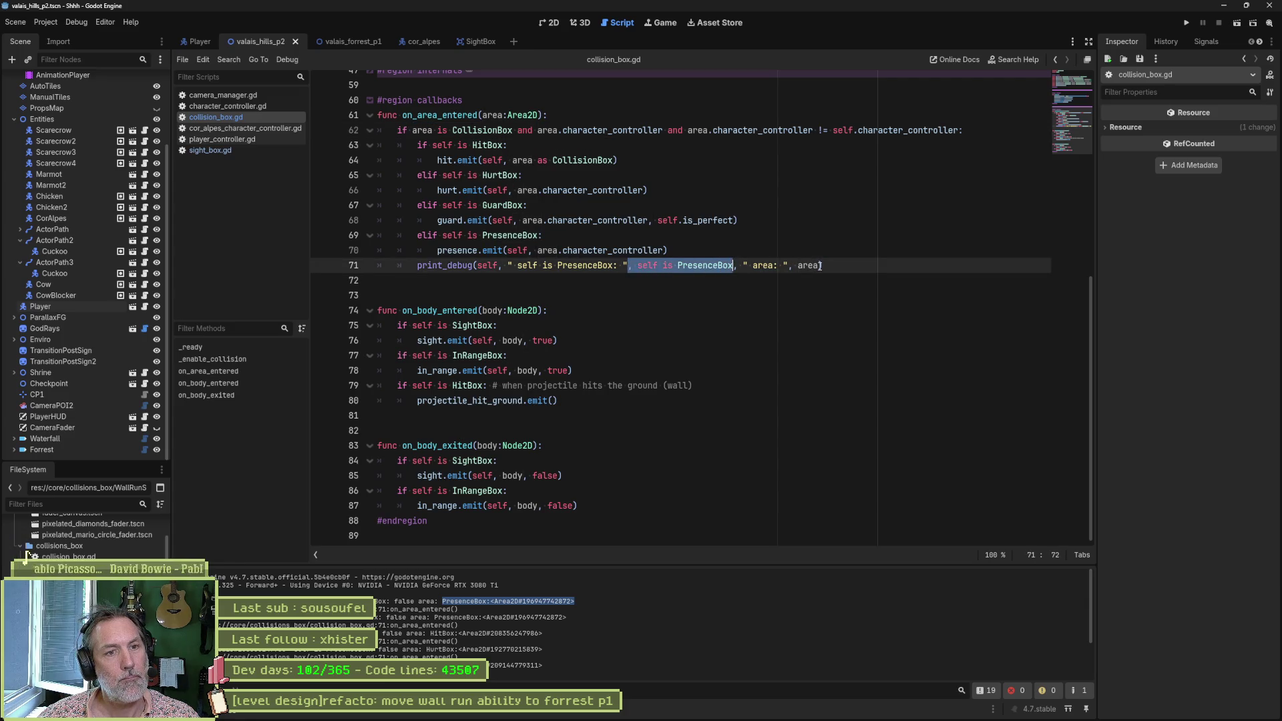
click(820, 265)
key(ctrl+v)
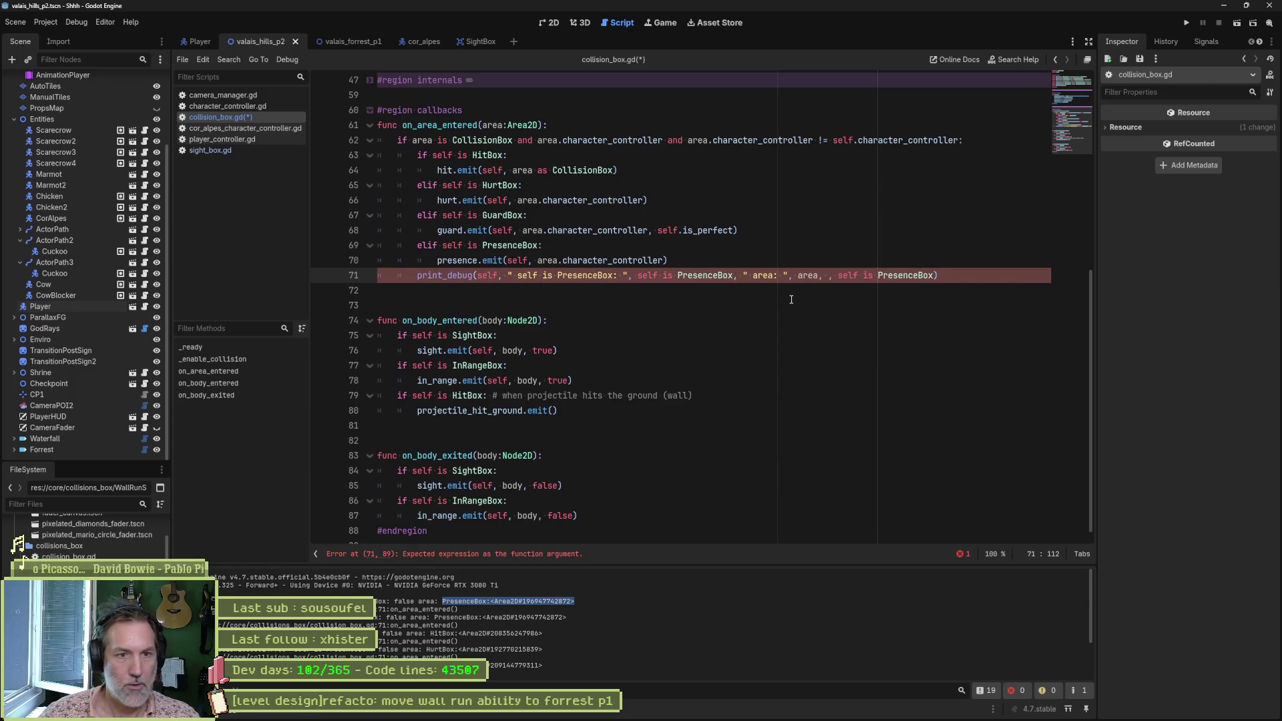
key(ctrl+Left)
key(ctrl+Left)
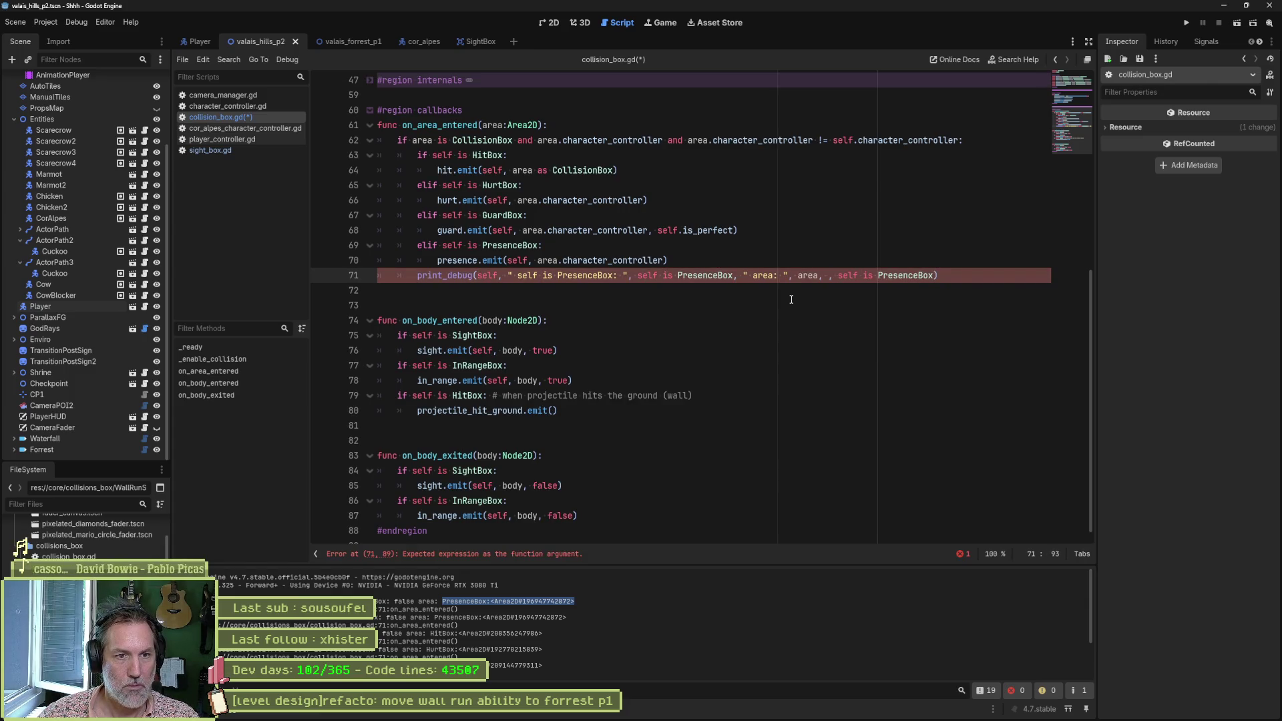
key(BackSpace)
key(BackSpace)
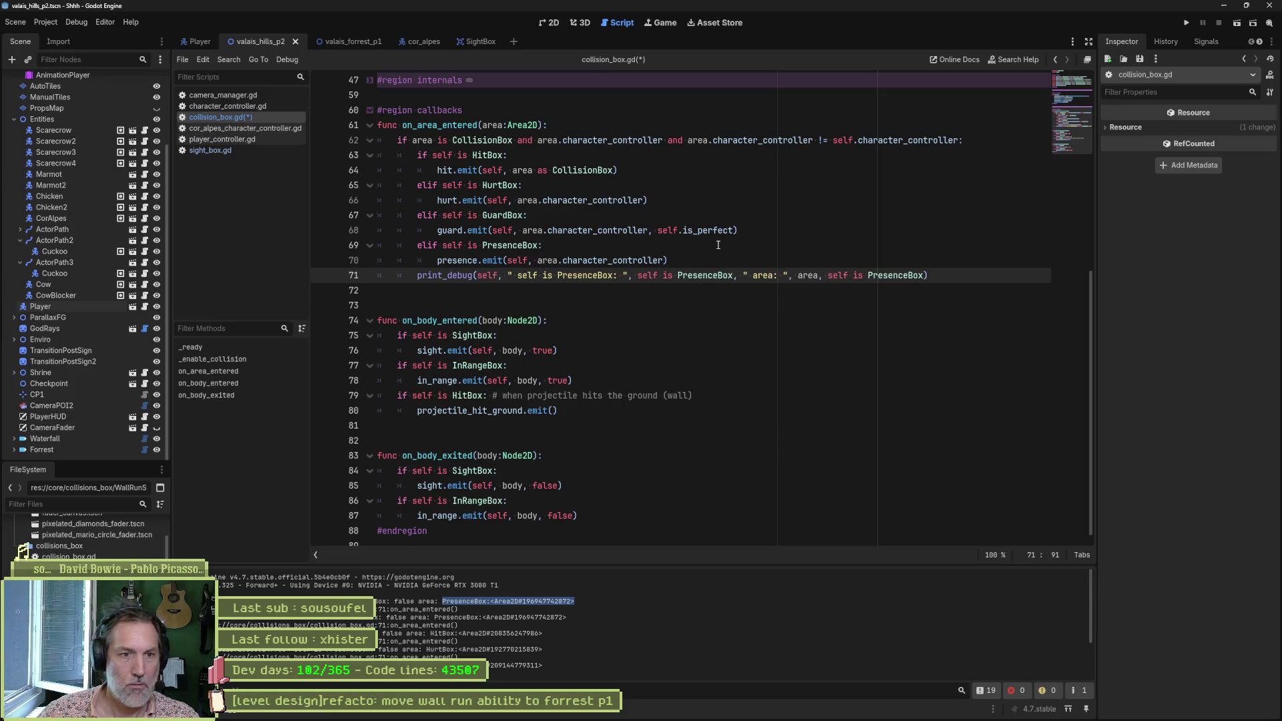
key(Delete)
key(Delete)
key(Delete)
text(area)
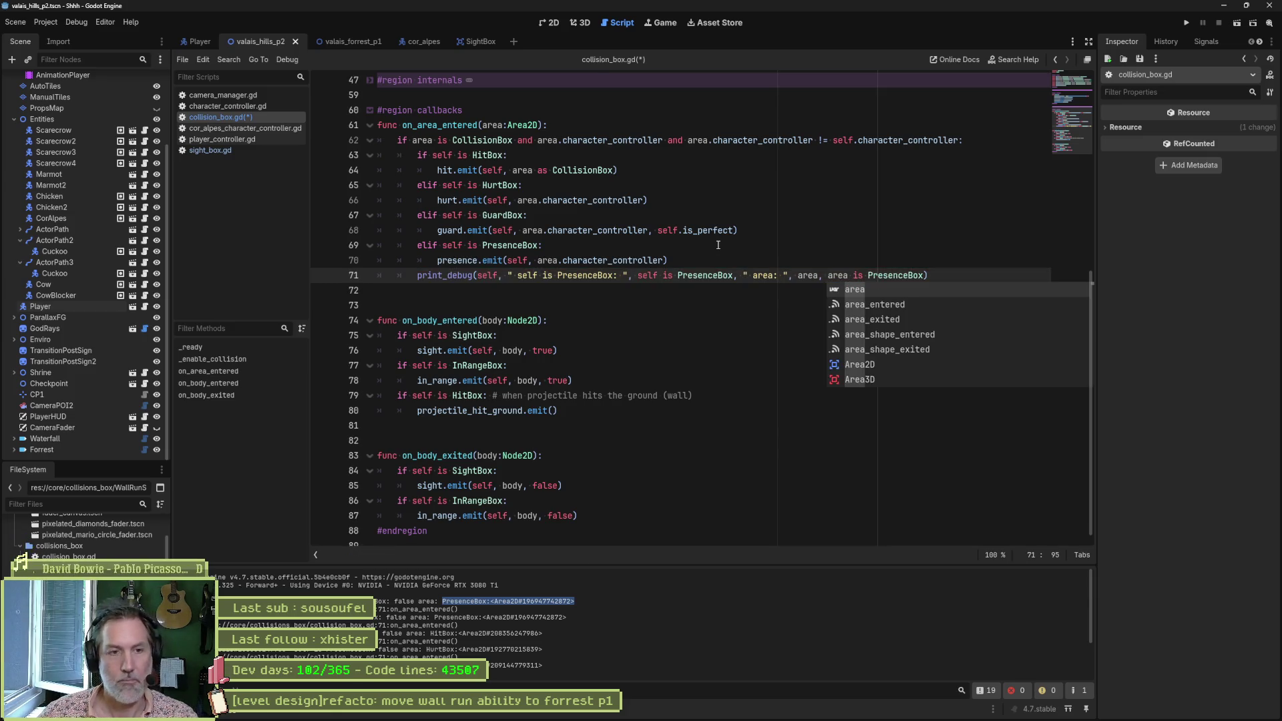
key(F6)
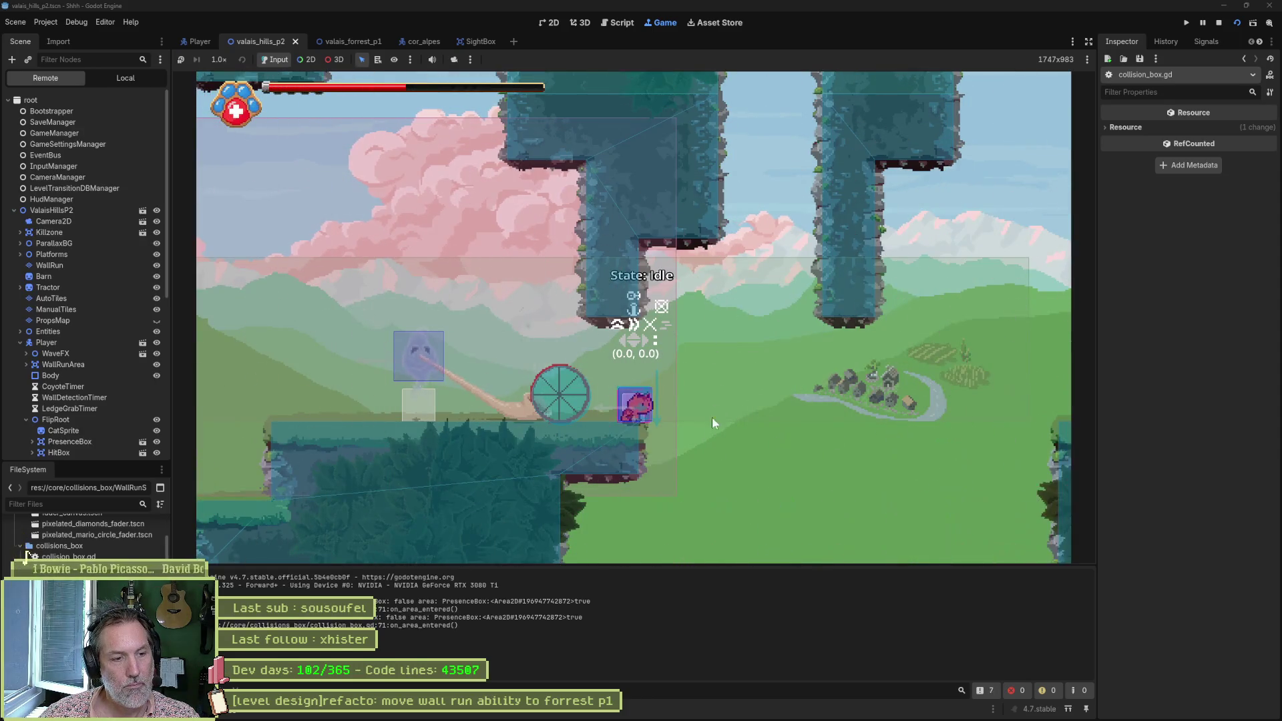
key(F8)
Step: Jump from the PresenceBox class name in collision_box.gd to its definition in presence_box.gd
key(Escape)
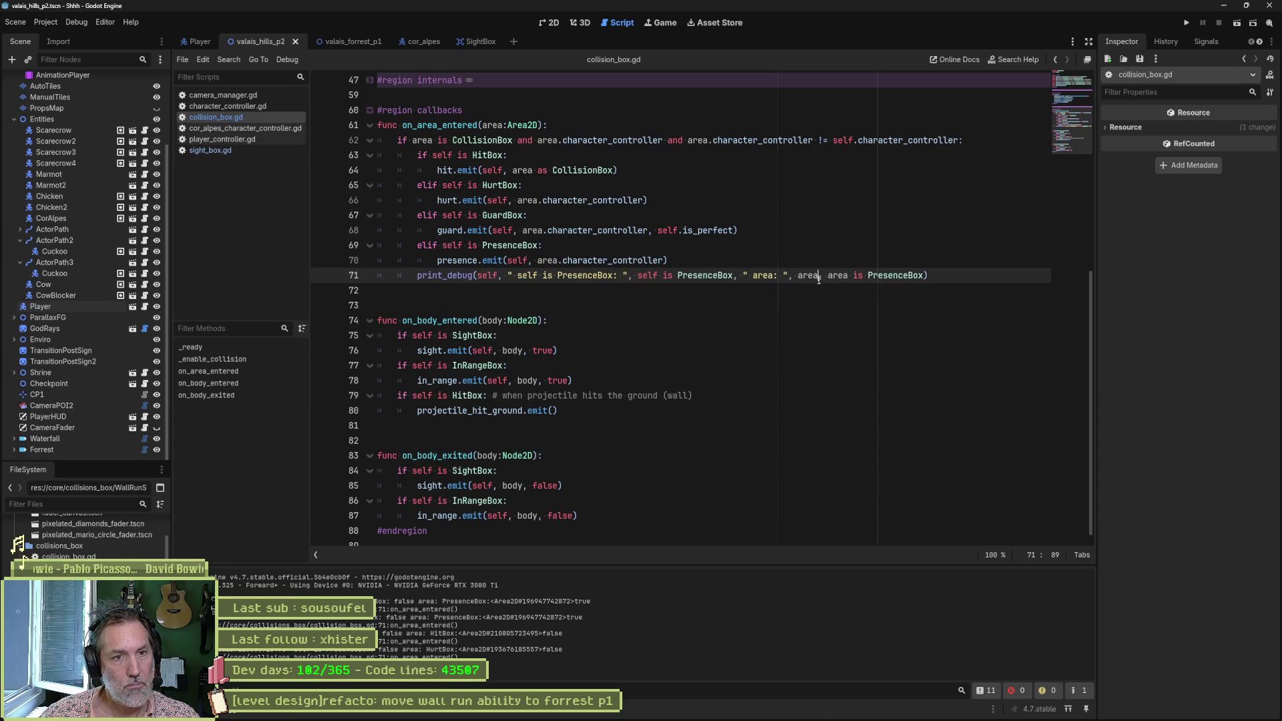
key(ctrl+d)
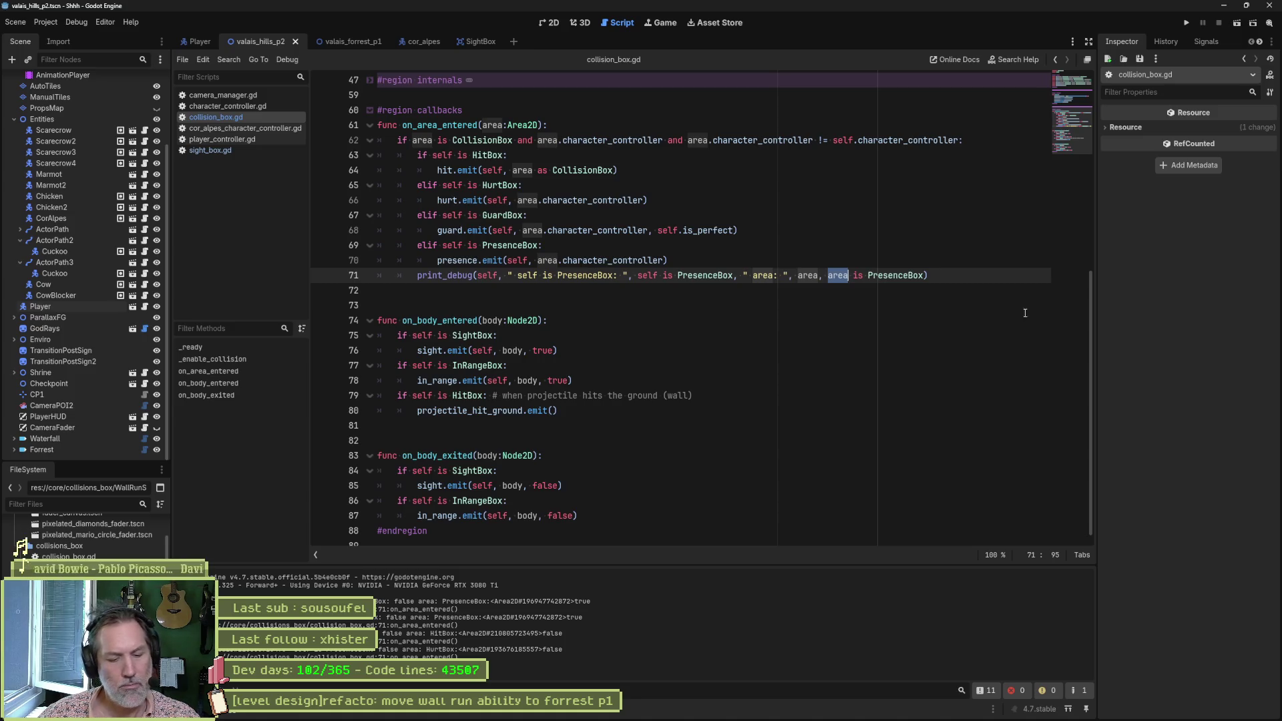
ctrl+click(514, 246)
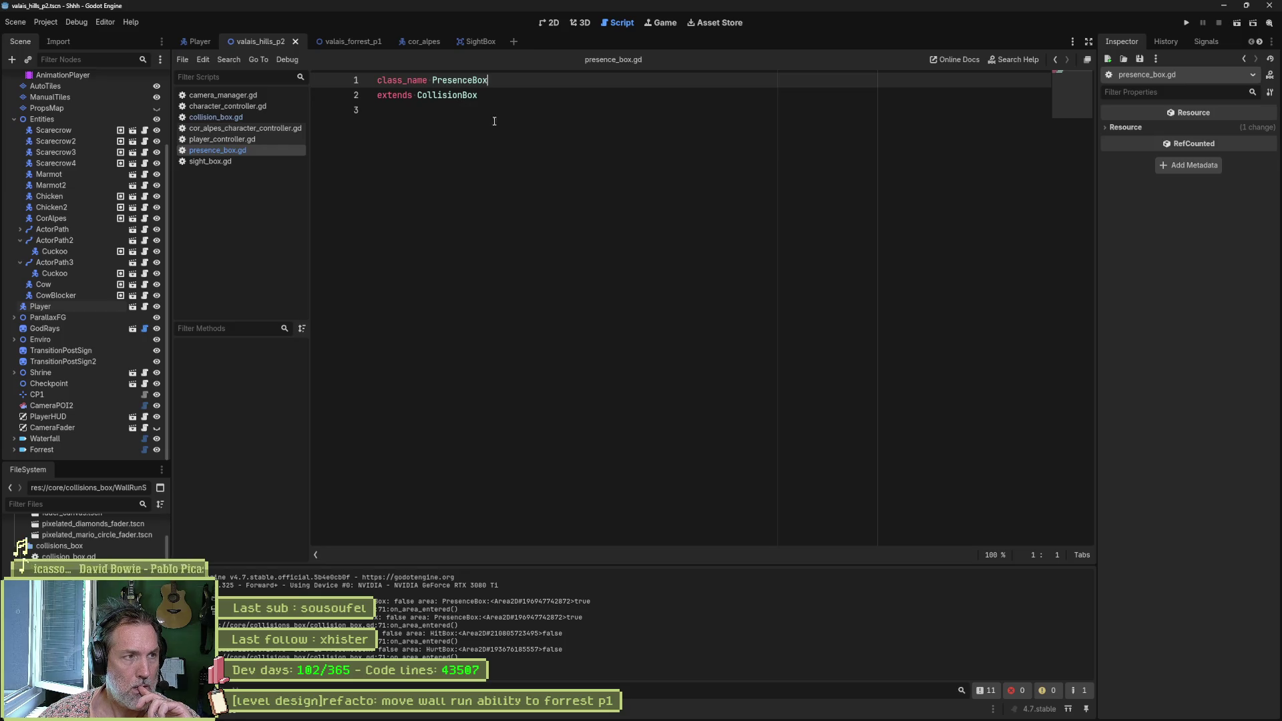
Step: Return to collision_box.gd, select the on_area_entered function, and bring up the Claude chat window
click(672, 187)
key(alt+Left)
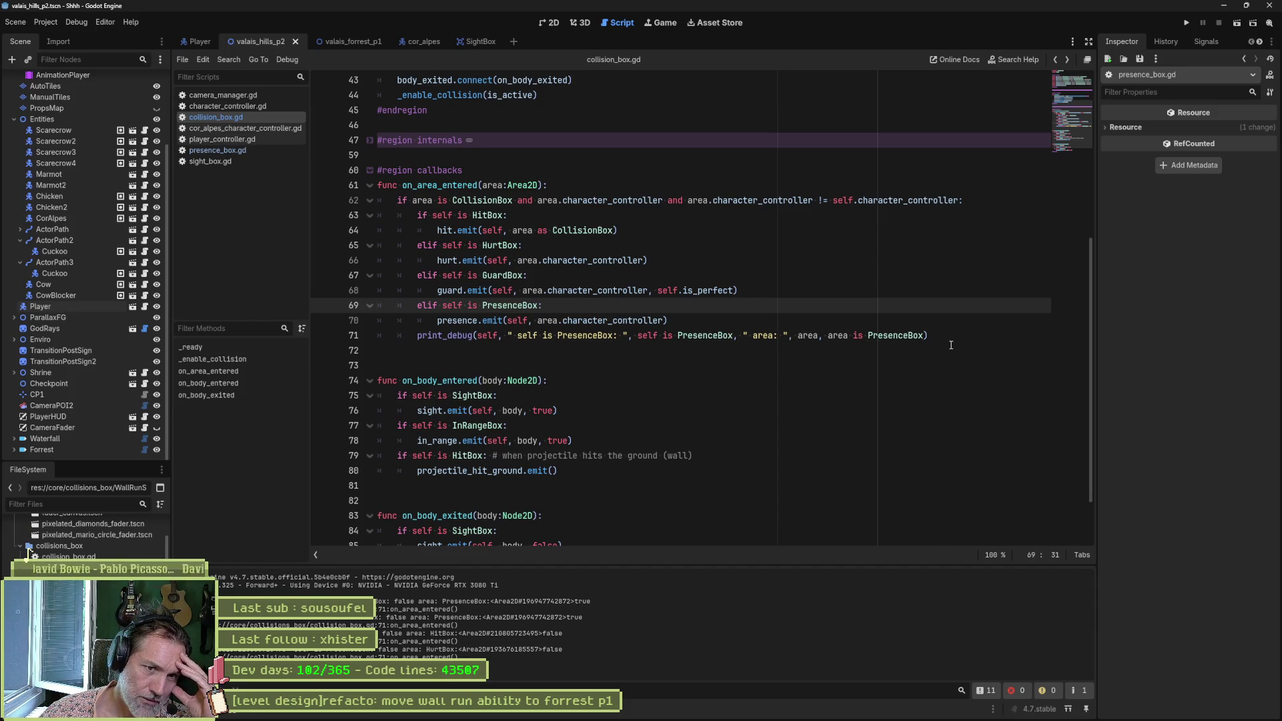
mouse_move(951, 345)
mouse_down()
mouse_move(868, 337)
mouse_move(381, 195)
mouse_up()
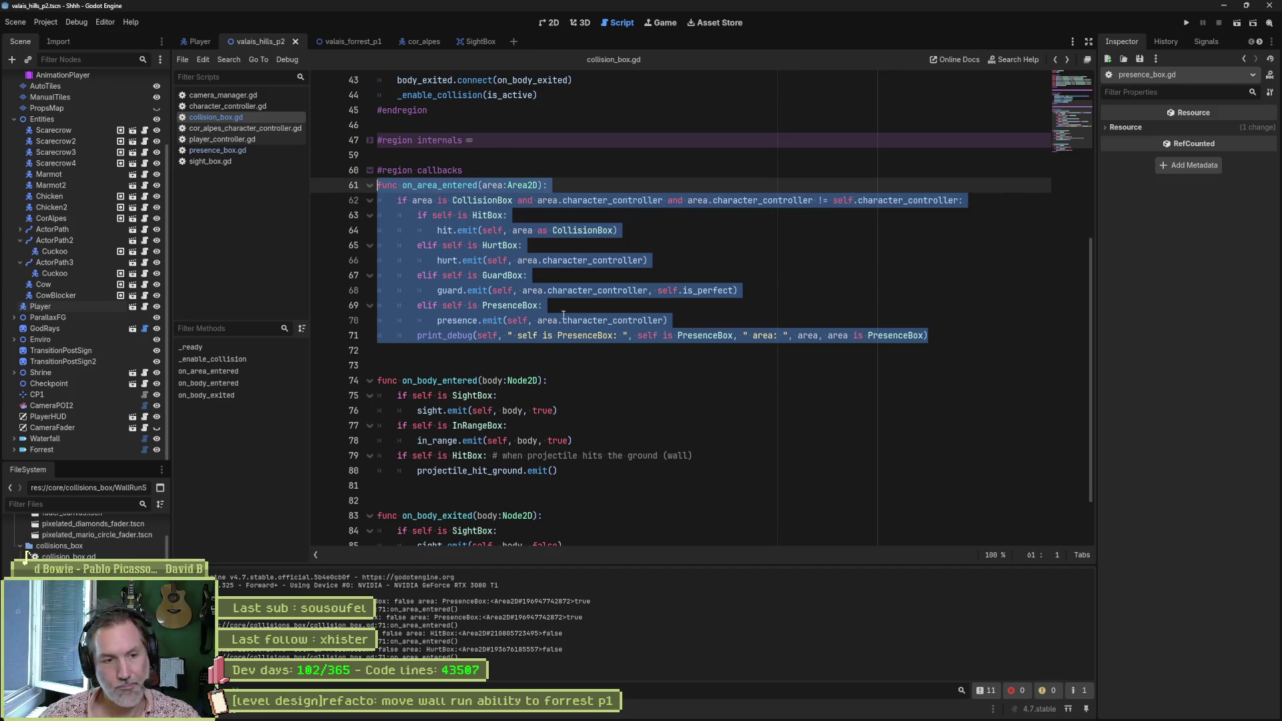
mouse_move(697, 711)
click(785, 709)
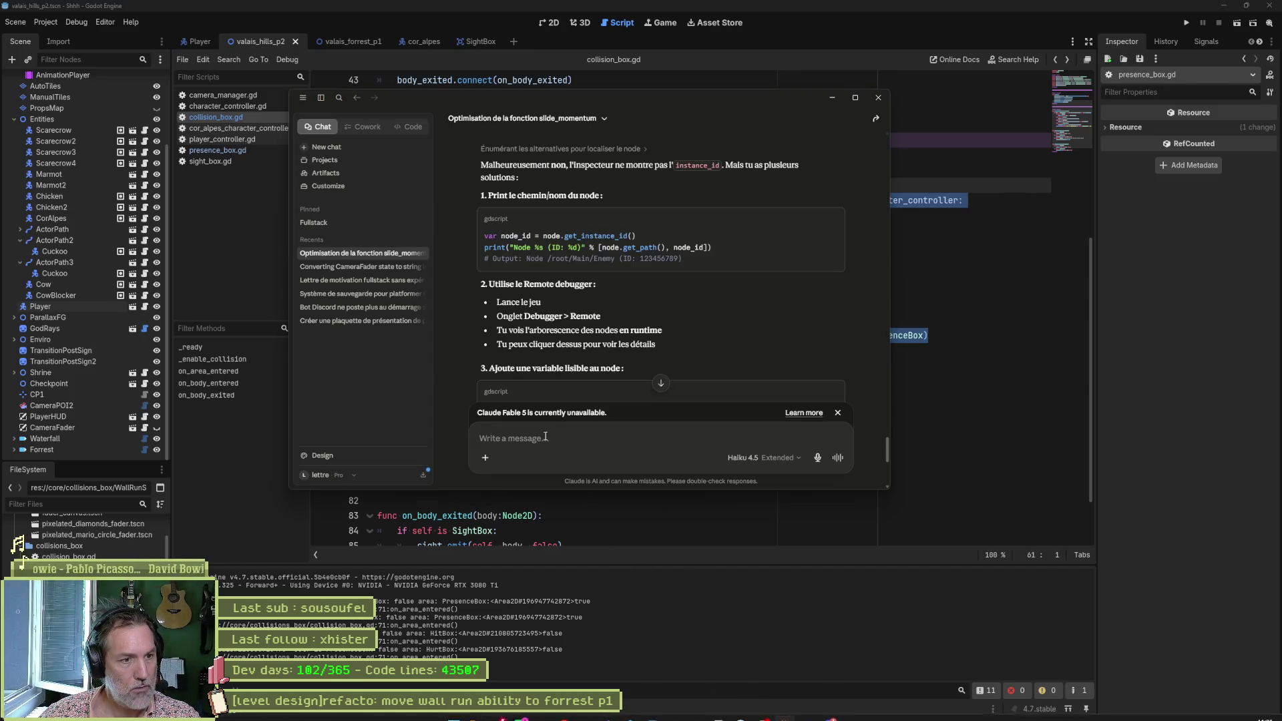
Step: Ask Claude, in French, why 'self is PresenceBox' gives false but 'area is PresenceBox' gives true
text(p)
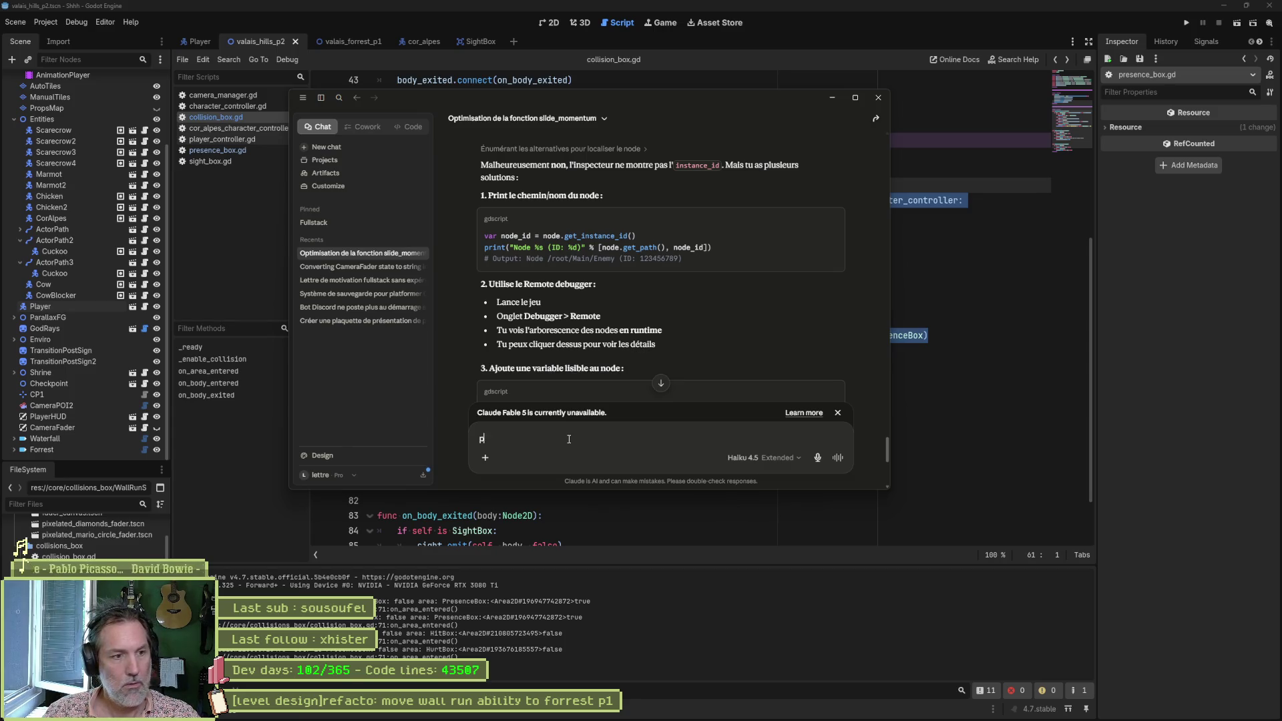
text(ourquoi le self is )
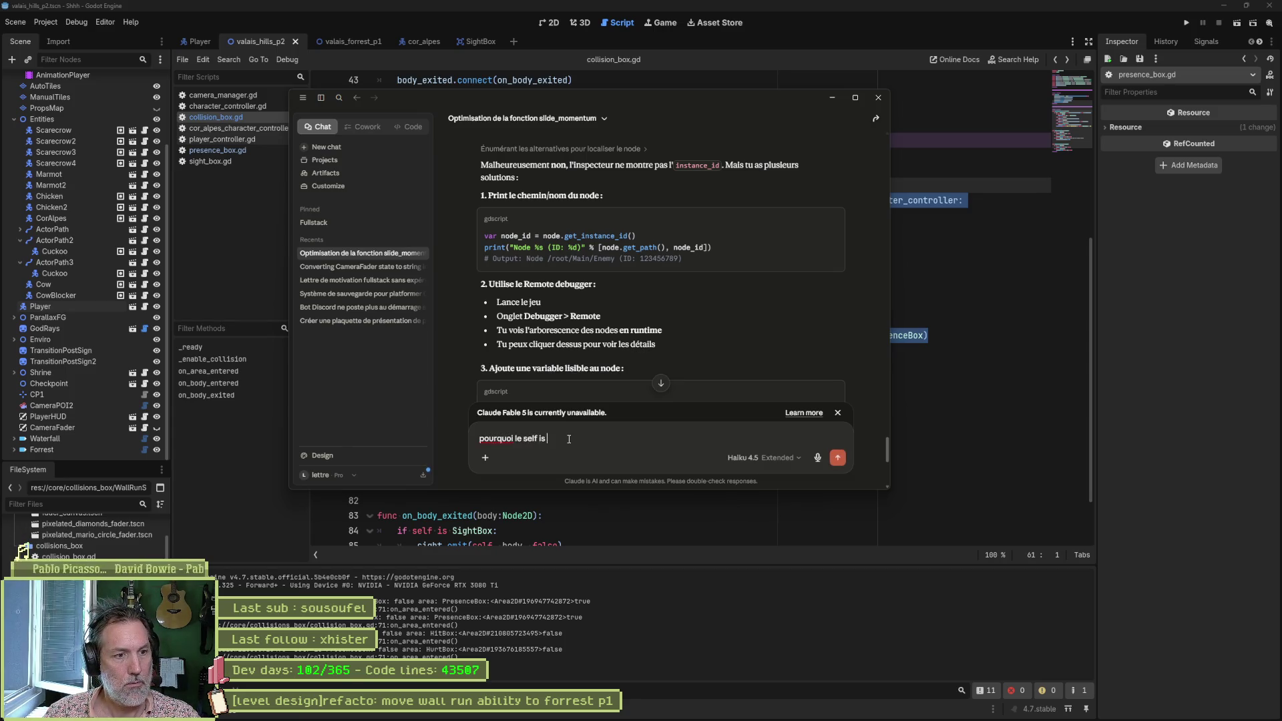
text(Collision)
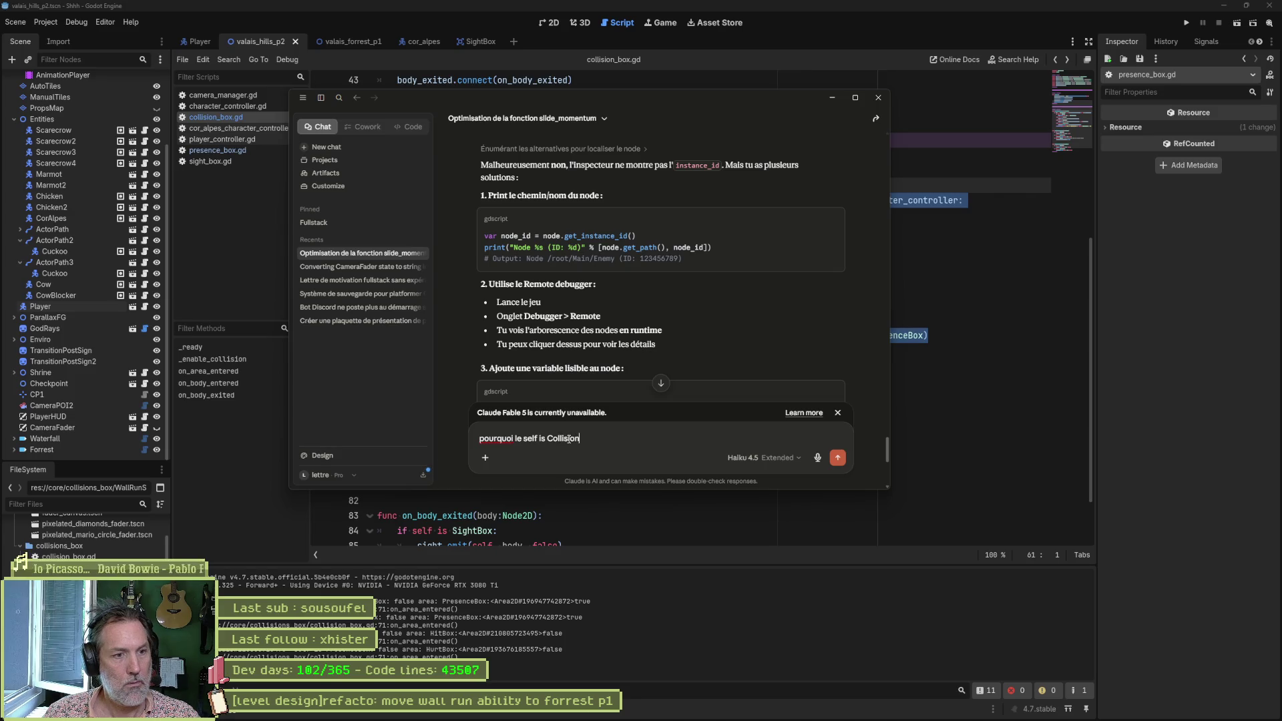
text(Box dit faux et le)
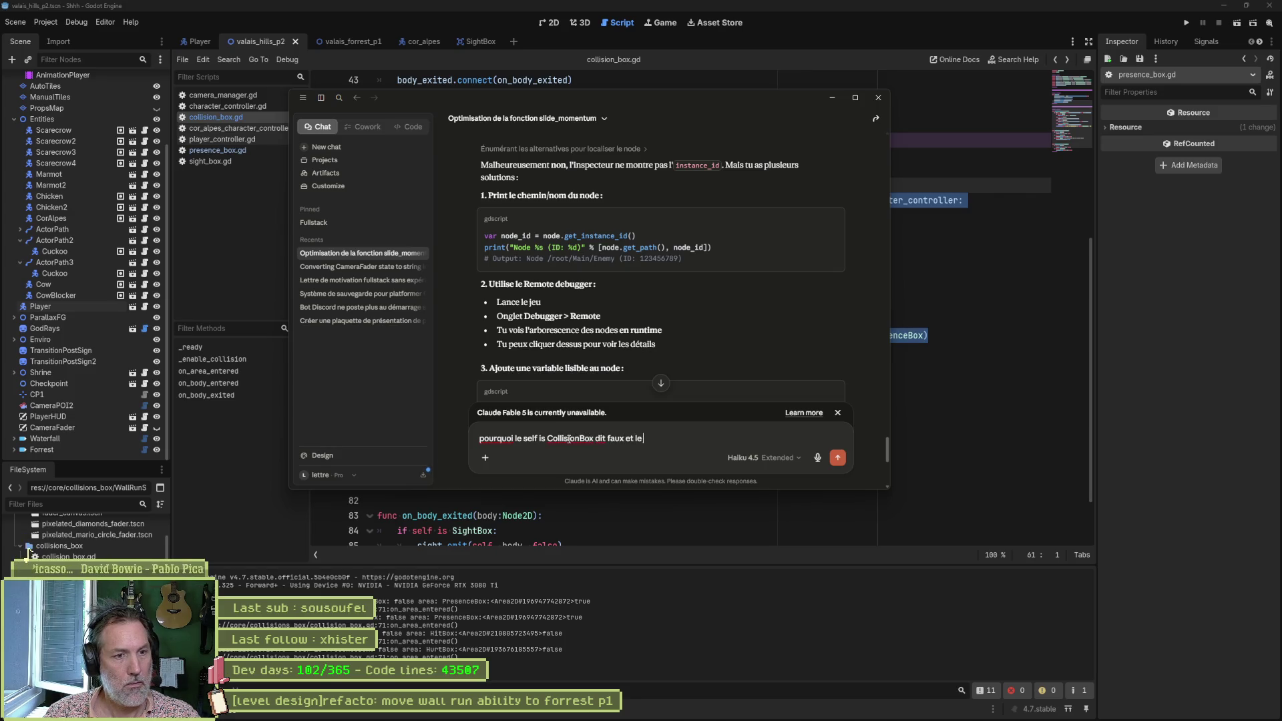
text( area is Collision)
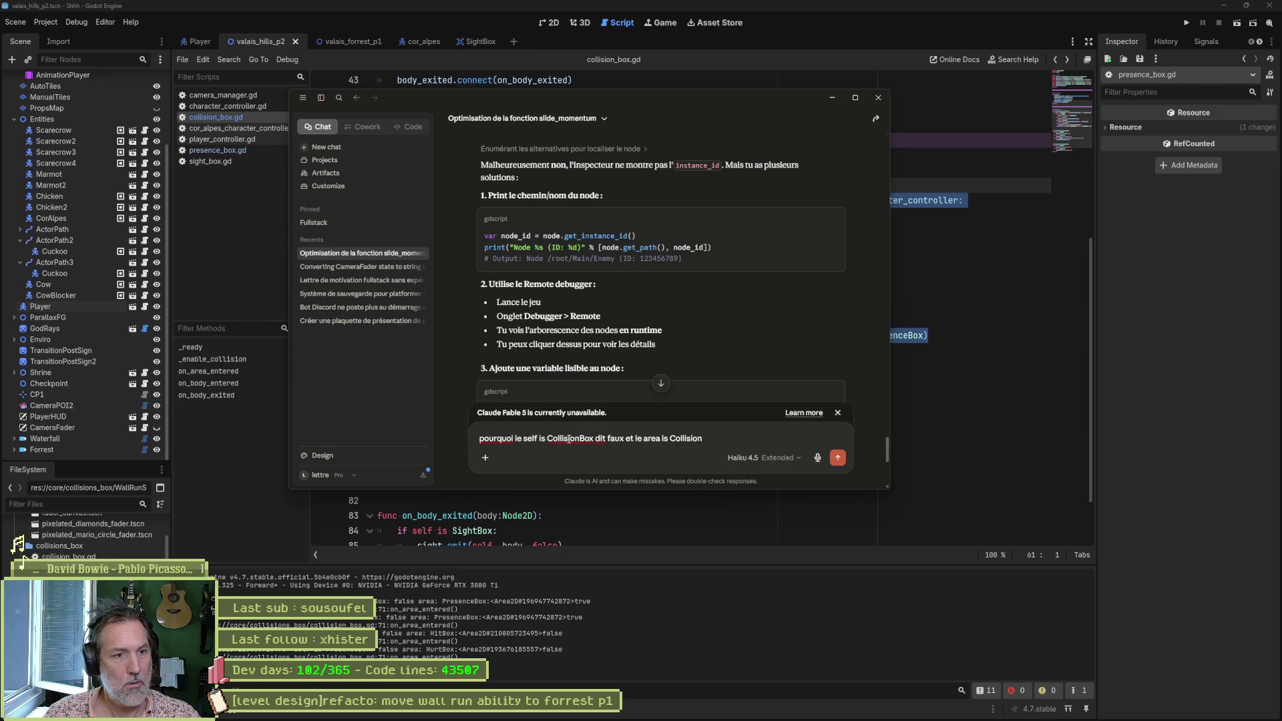
key(ctrl+BackSpace)
text(Presenc)
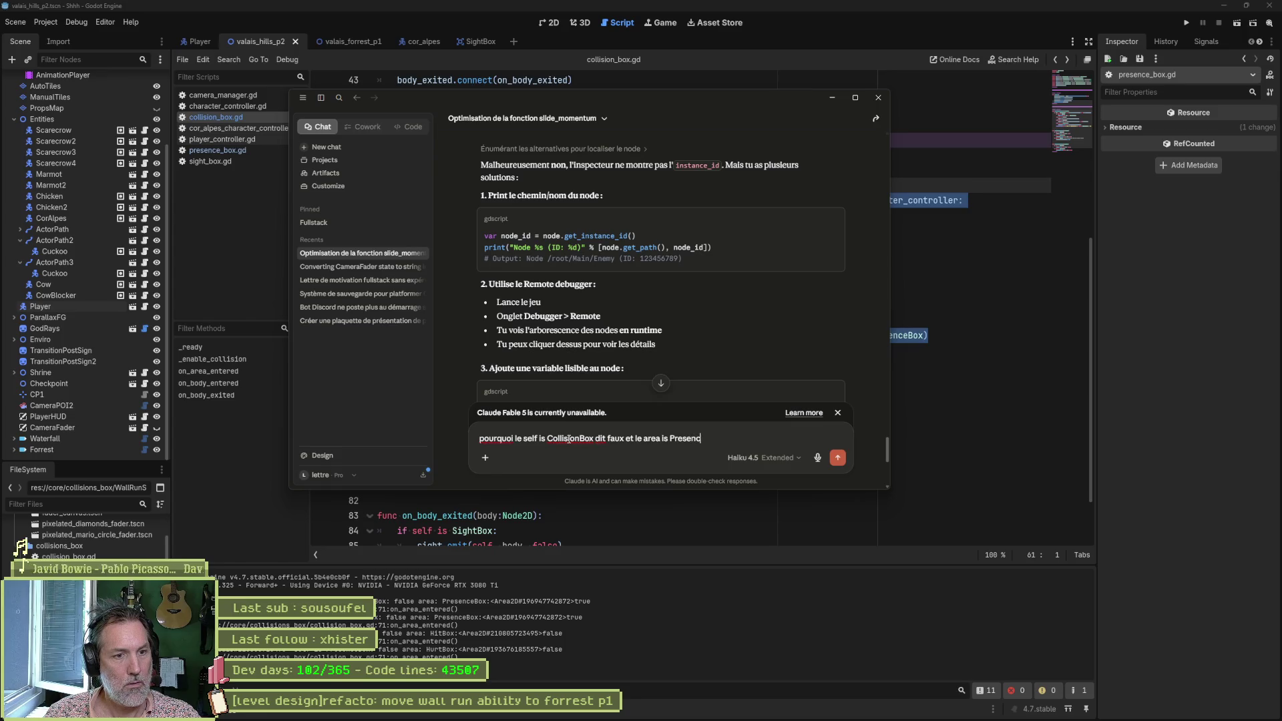
text(eBox dit true)
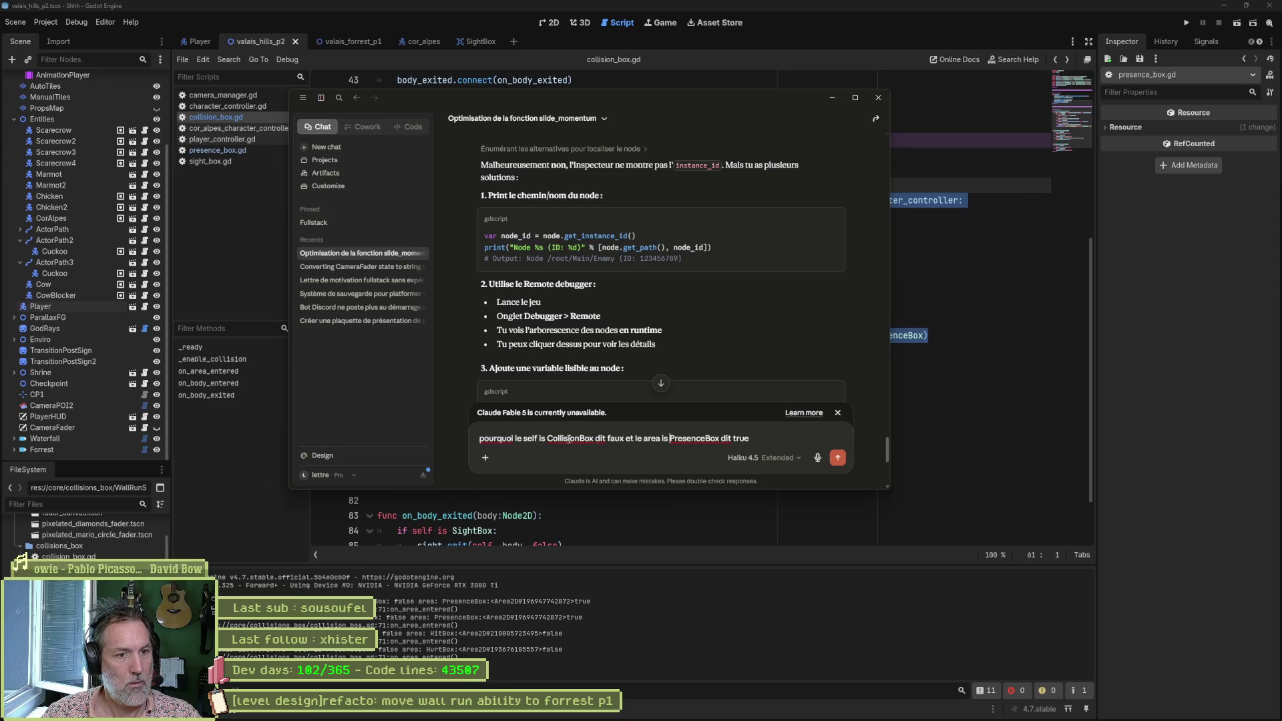
key(ctrl+Left)
key(ctrl+Left)
key(ctrl+Left)
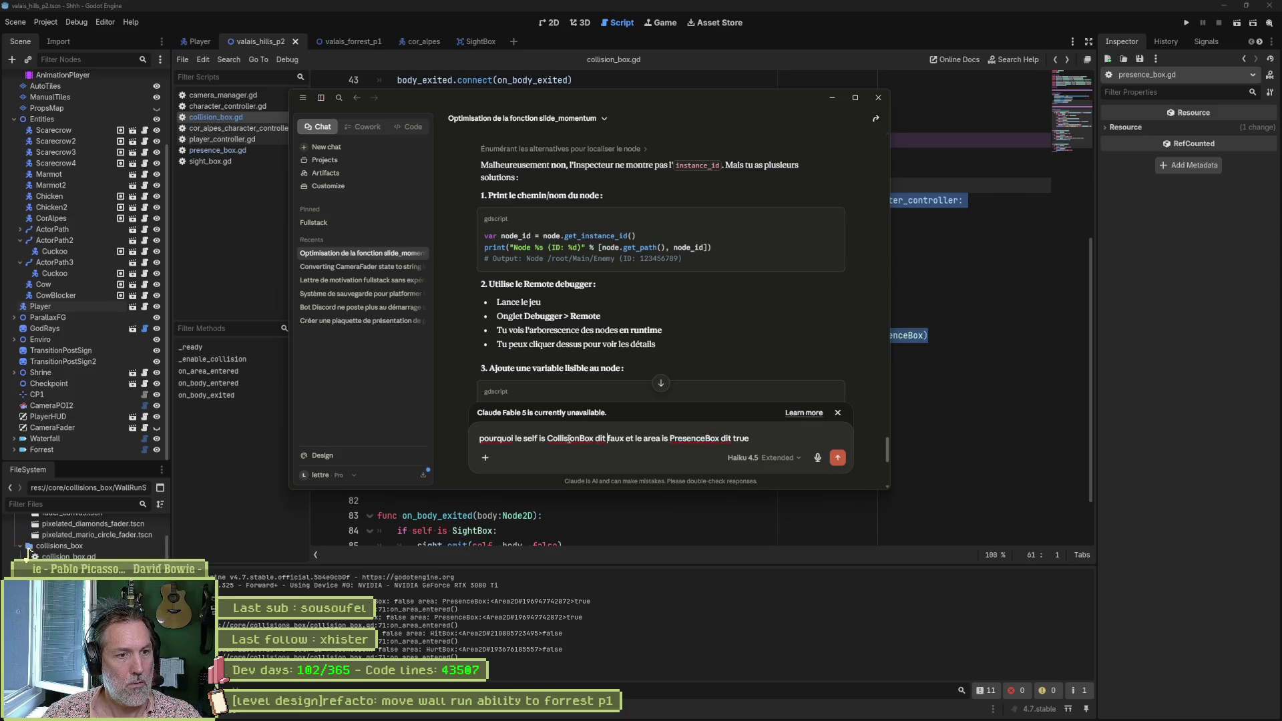
double_click(569, 439)
text(PresenceBox)
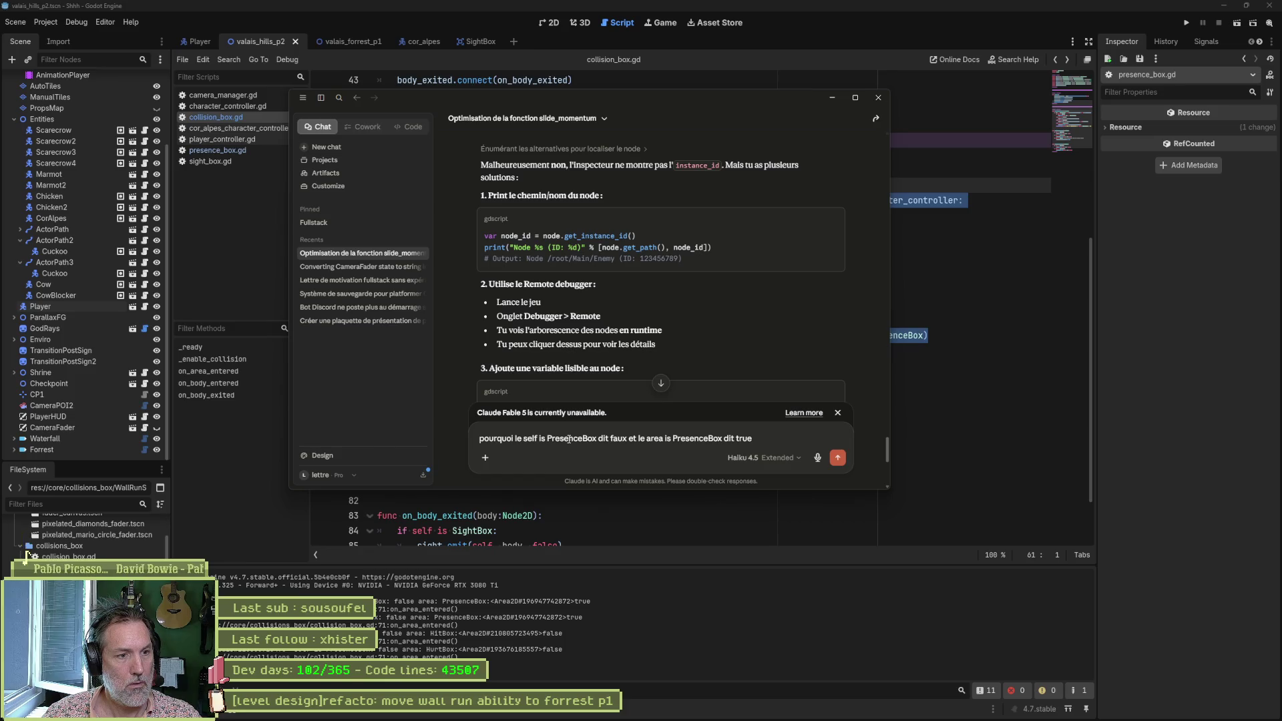
key(Return)
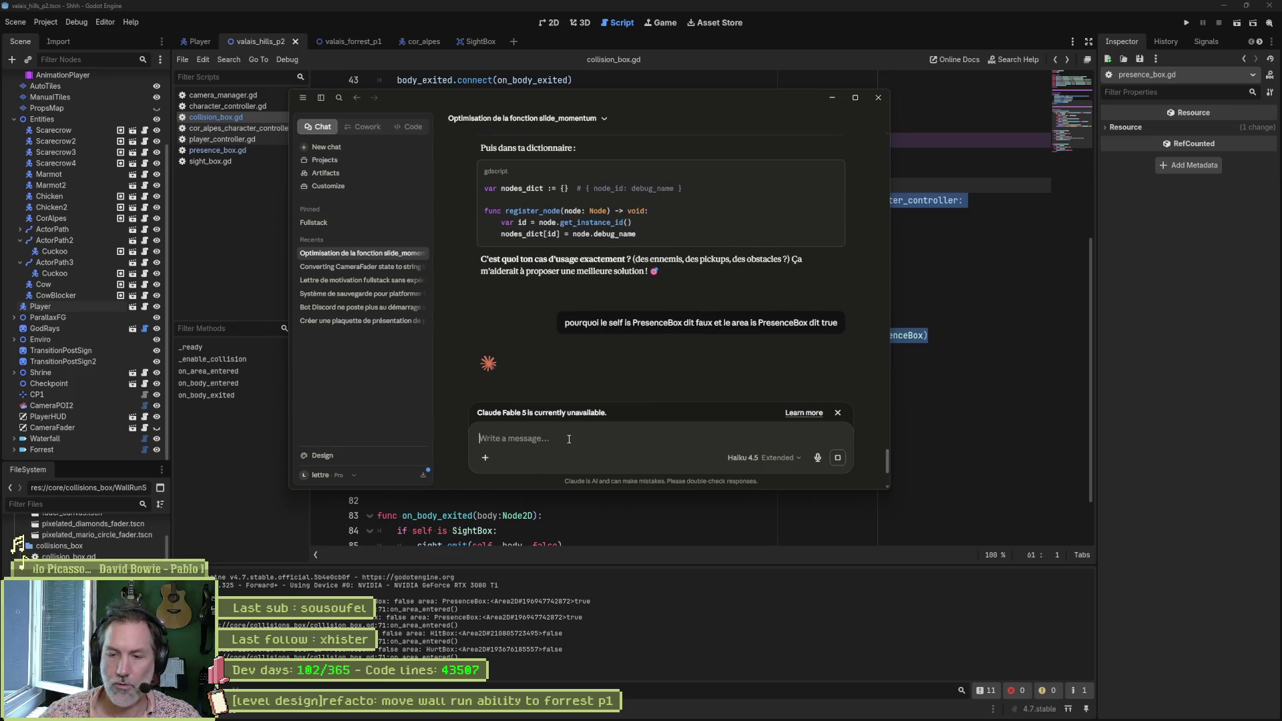
Step: Stop Claude's reply and put the copied PresenceBox question back into the message box
click(837, 457)
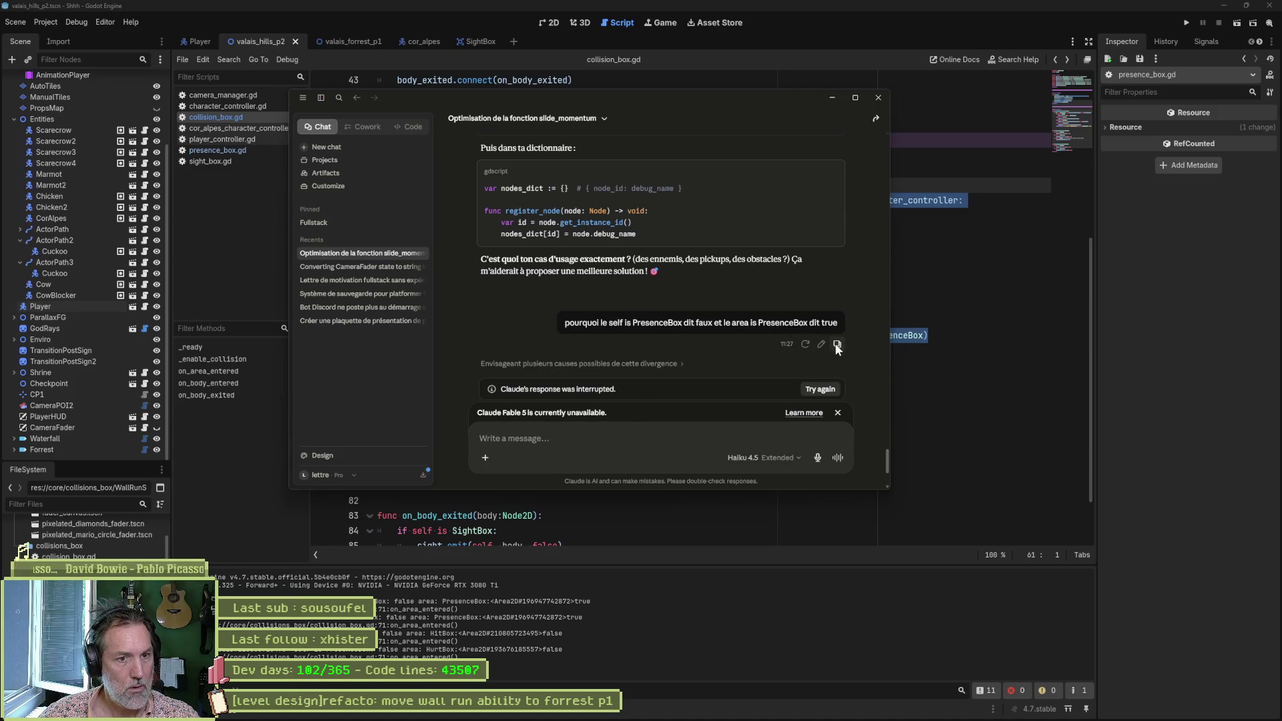
click(837, 344)
click(638, 468)
key(ctrl+v)
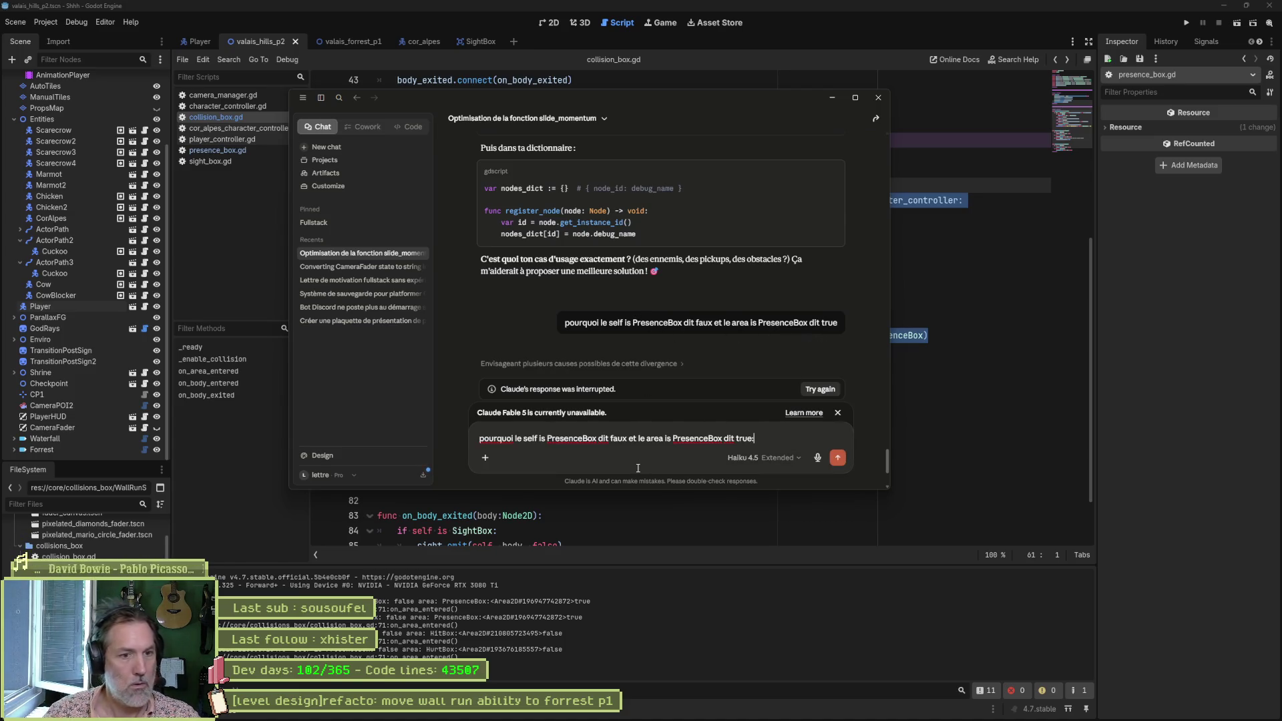
key(shift+Return)
Step: Append the on_area_entered code from collision_box.gd below the question and resend it
key(alt+Tab)
key(ctrl+c)
key(alt+Tab)
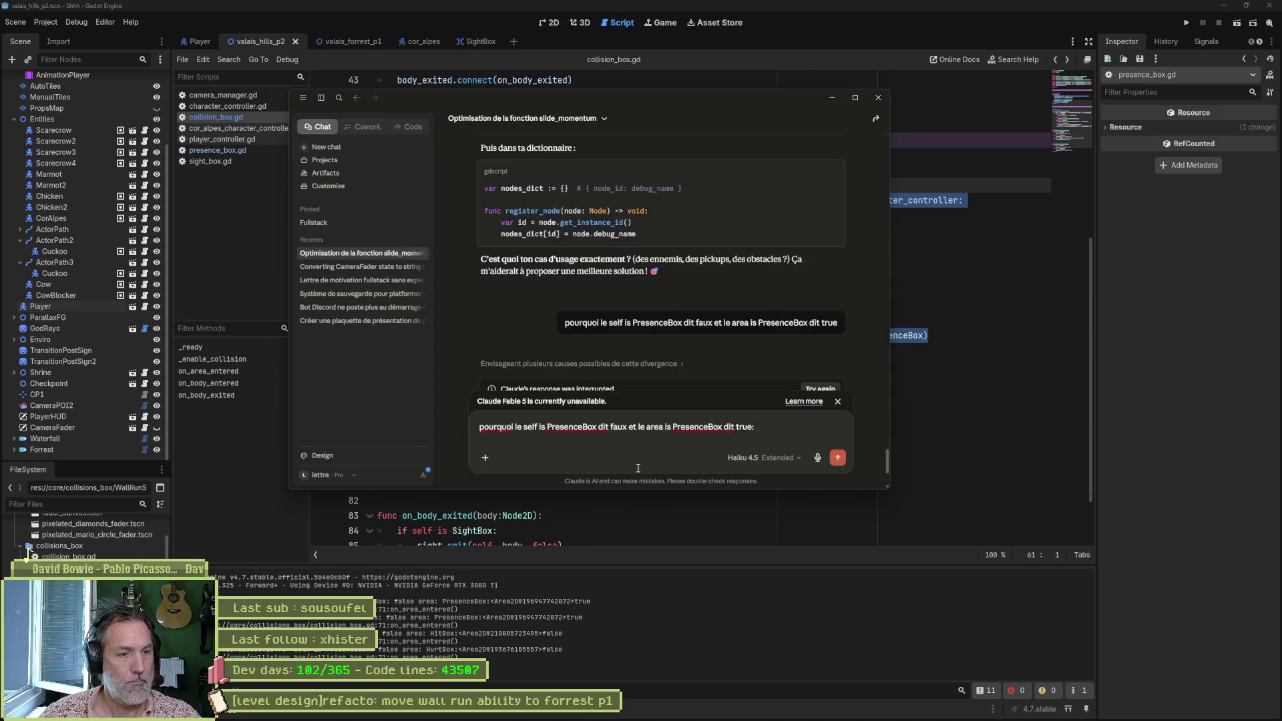
key(ctrl+v)
key(Return)
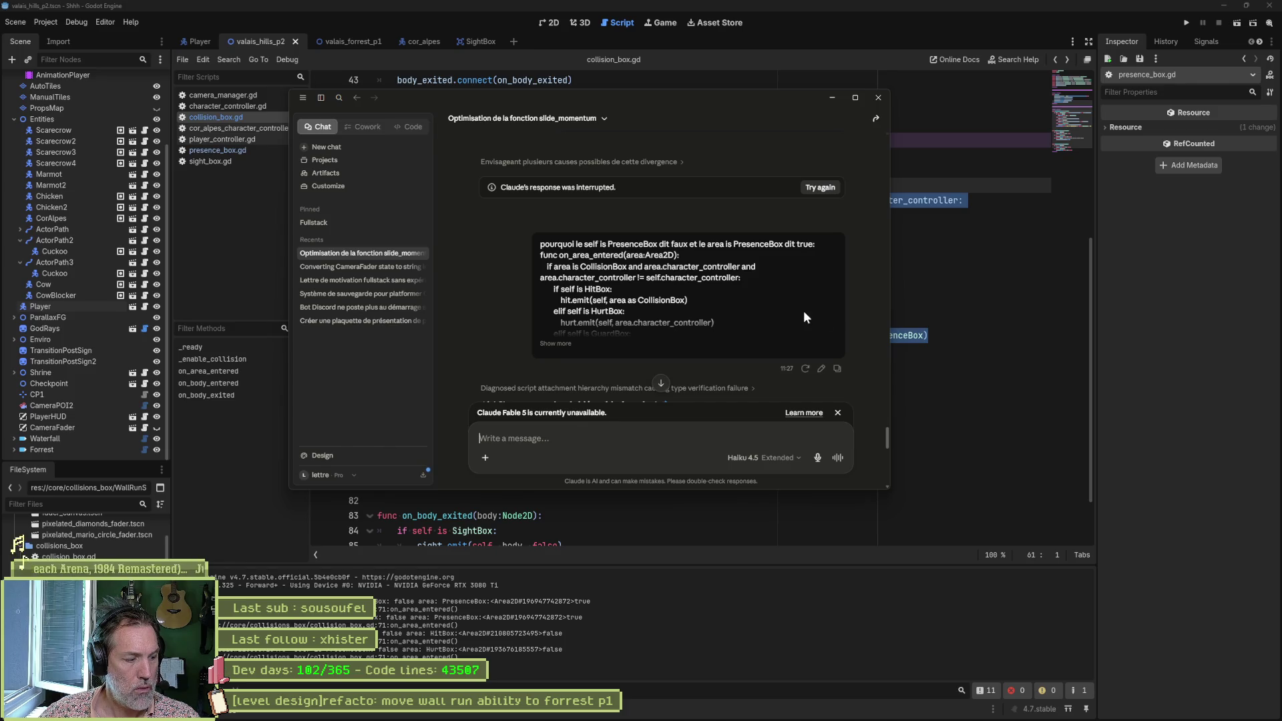
scroll(864, 298, down, 3)
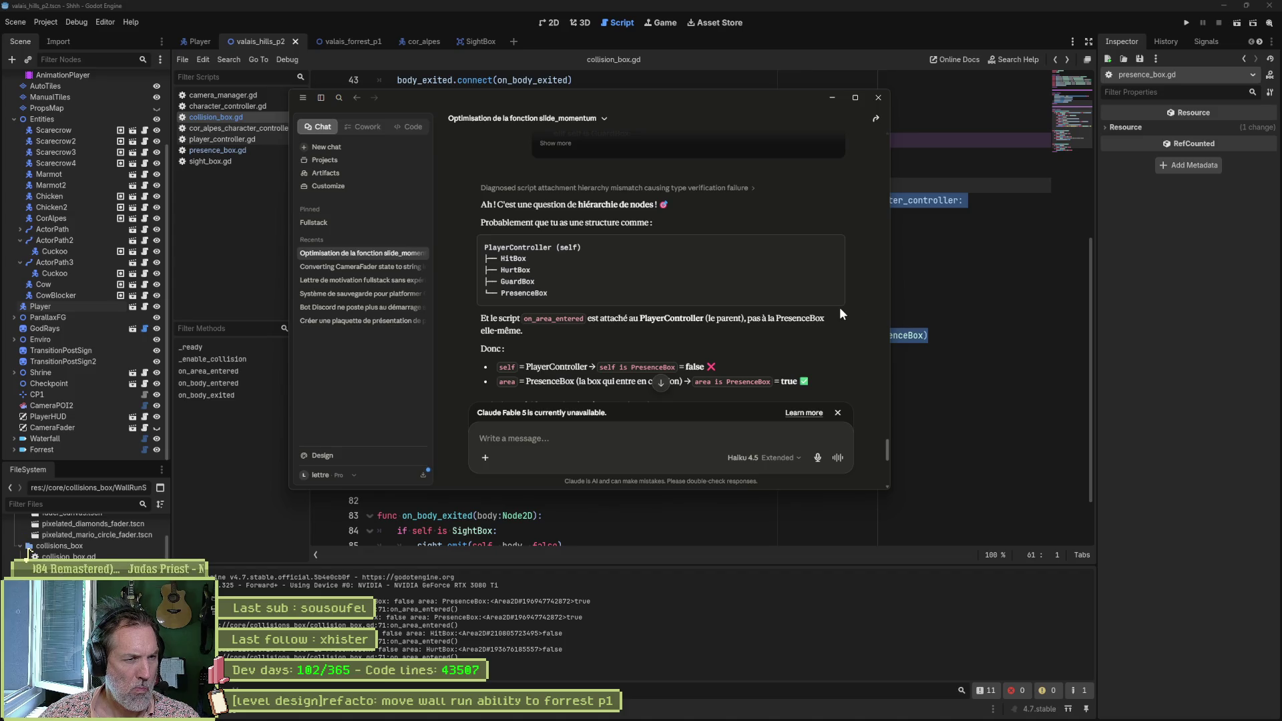
scroll(863, 296, down, 1)
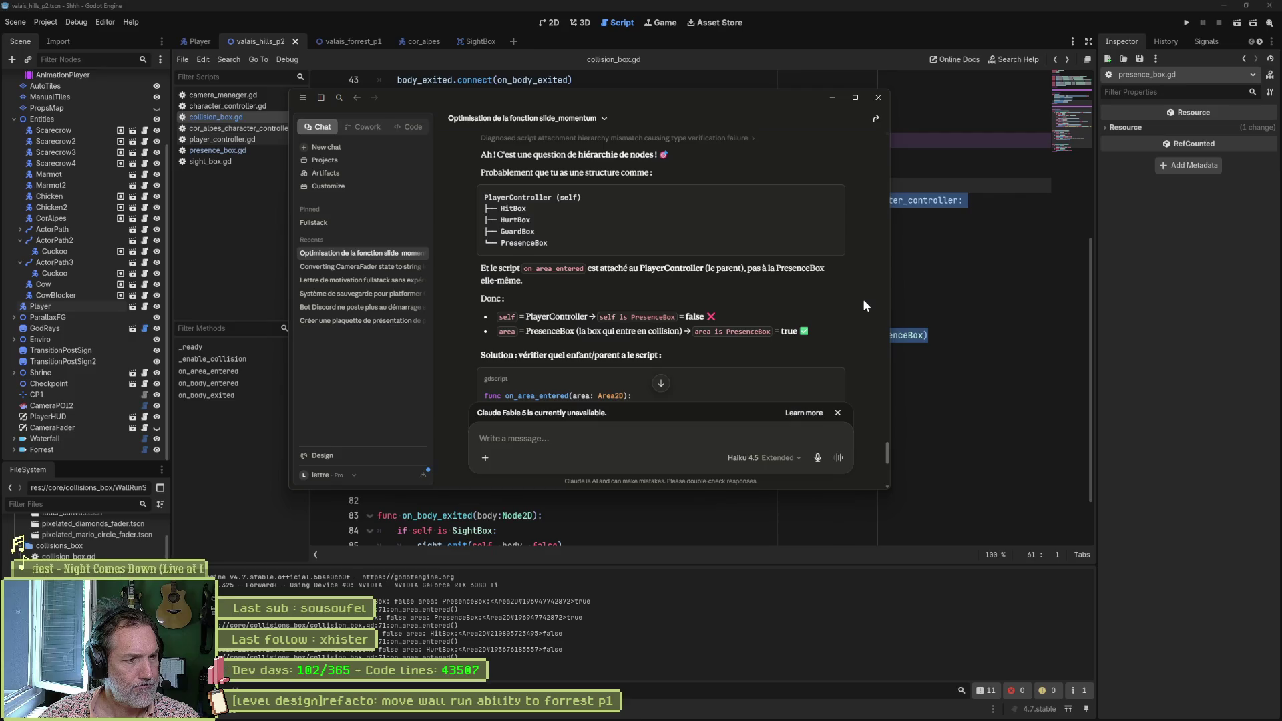
scroll(790, 342, down, 3)
scroll(788, 335, down, 3)
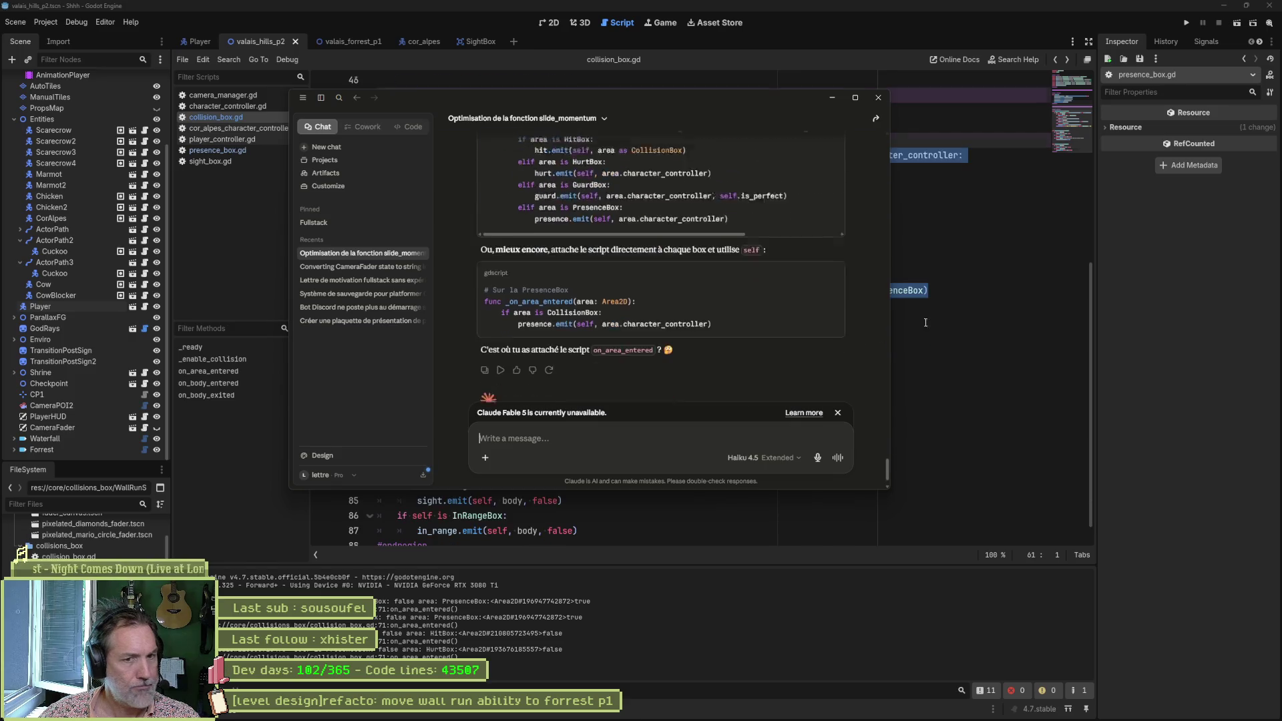
Step: Tell Claude the code is in collision_box.gd and all hit, hurt and presence boxes inherit CollisionBox
click(970, 318)
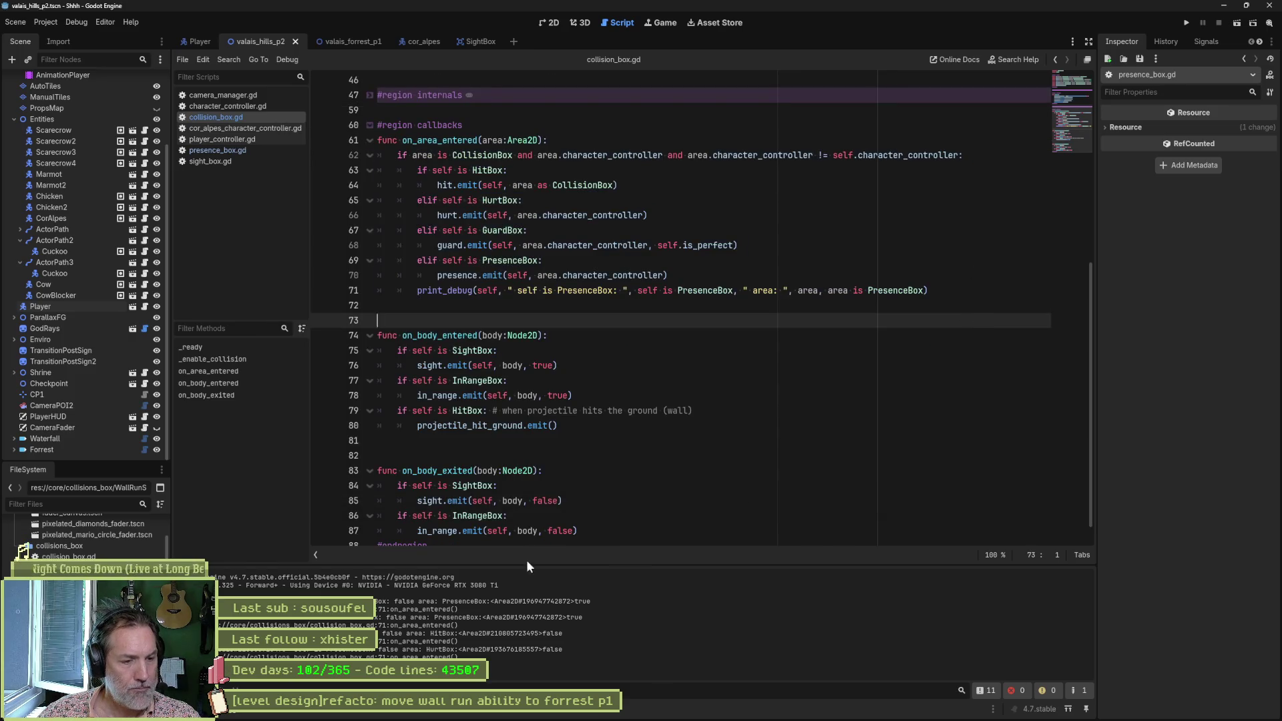
click(786, 710)
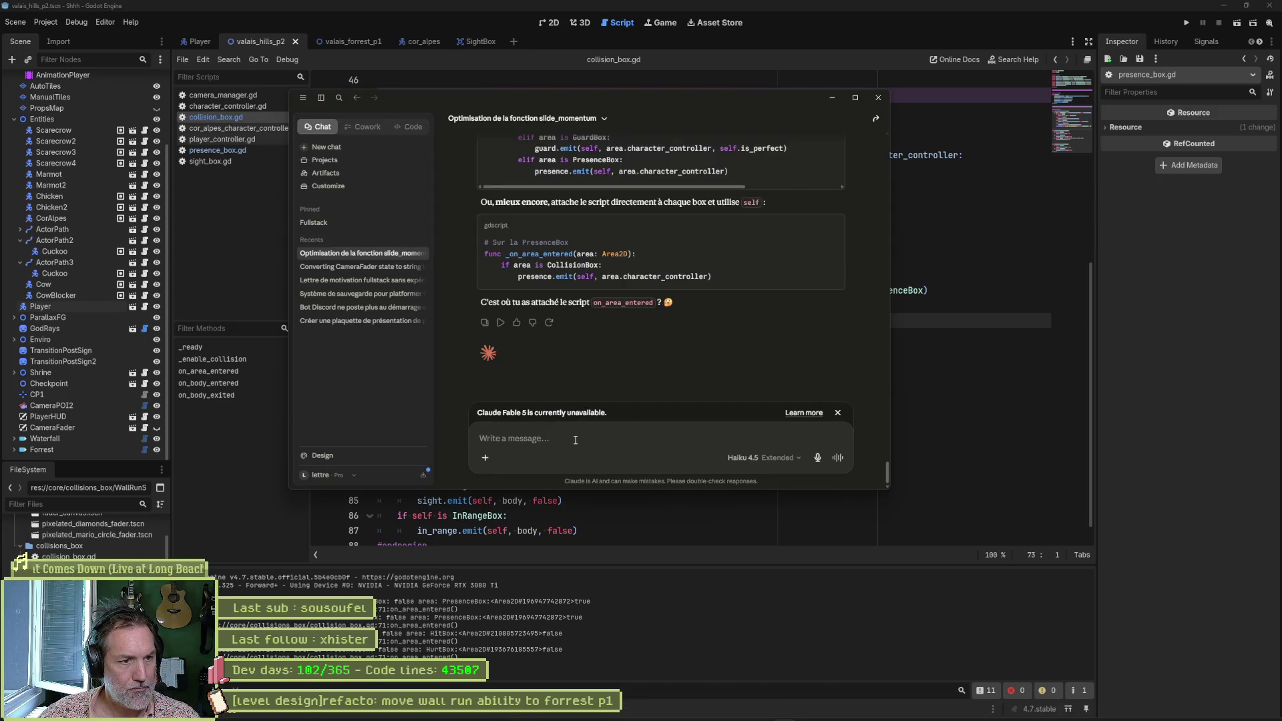
text(ce)
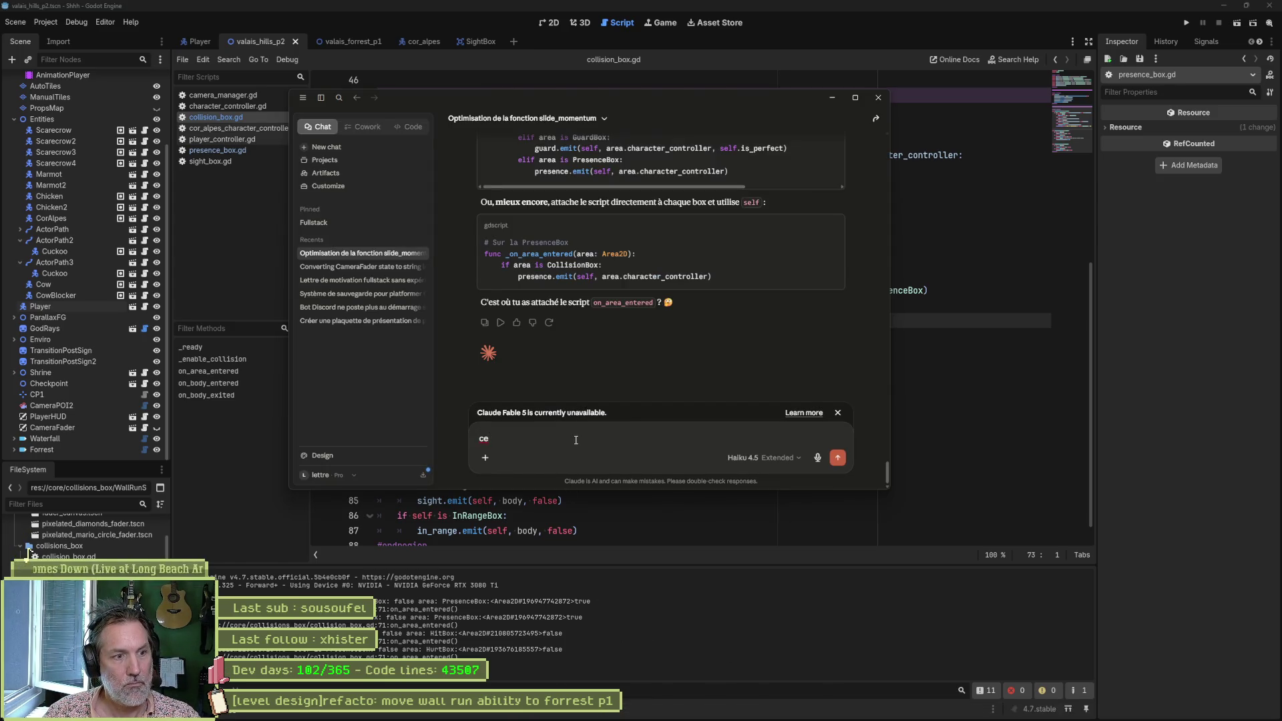
text( bout de code est dans l)
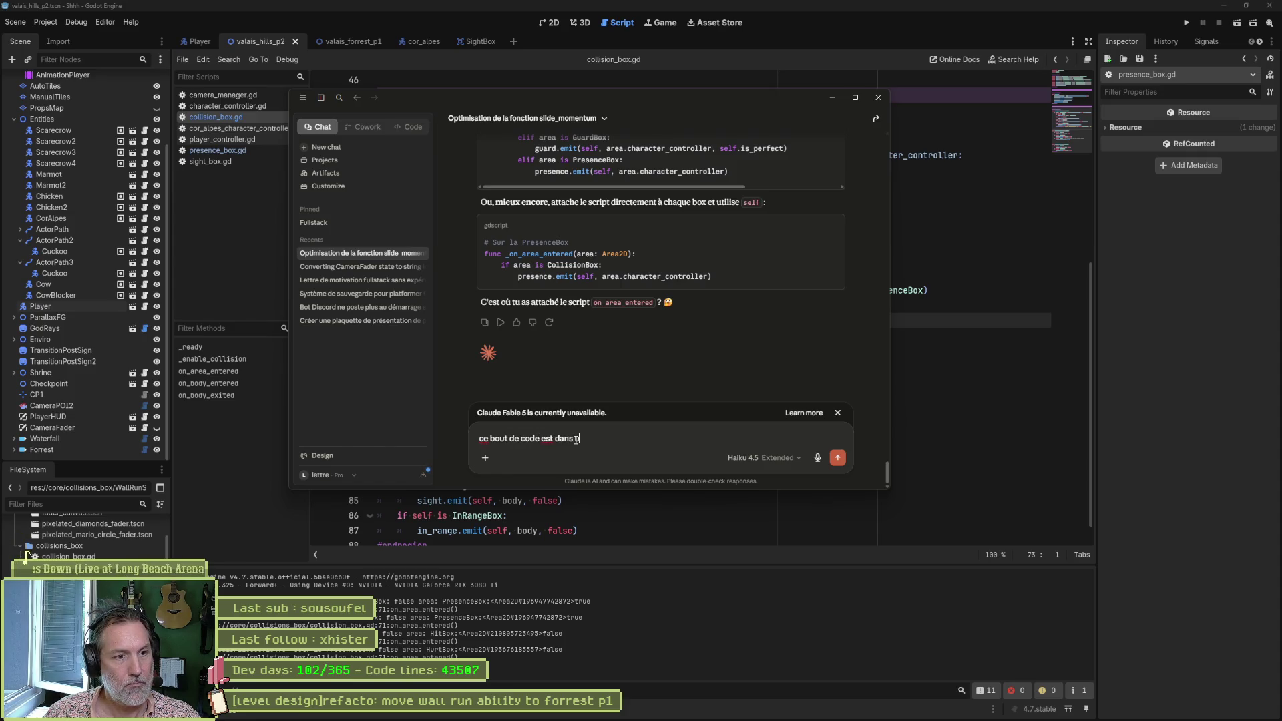
text(n script co)
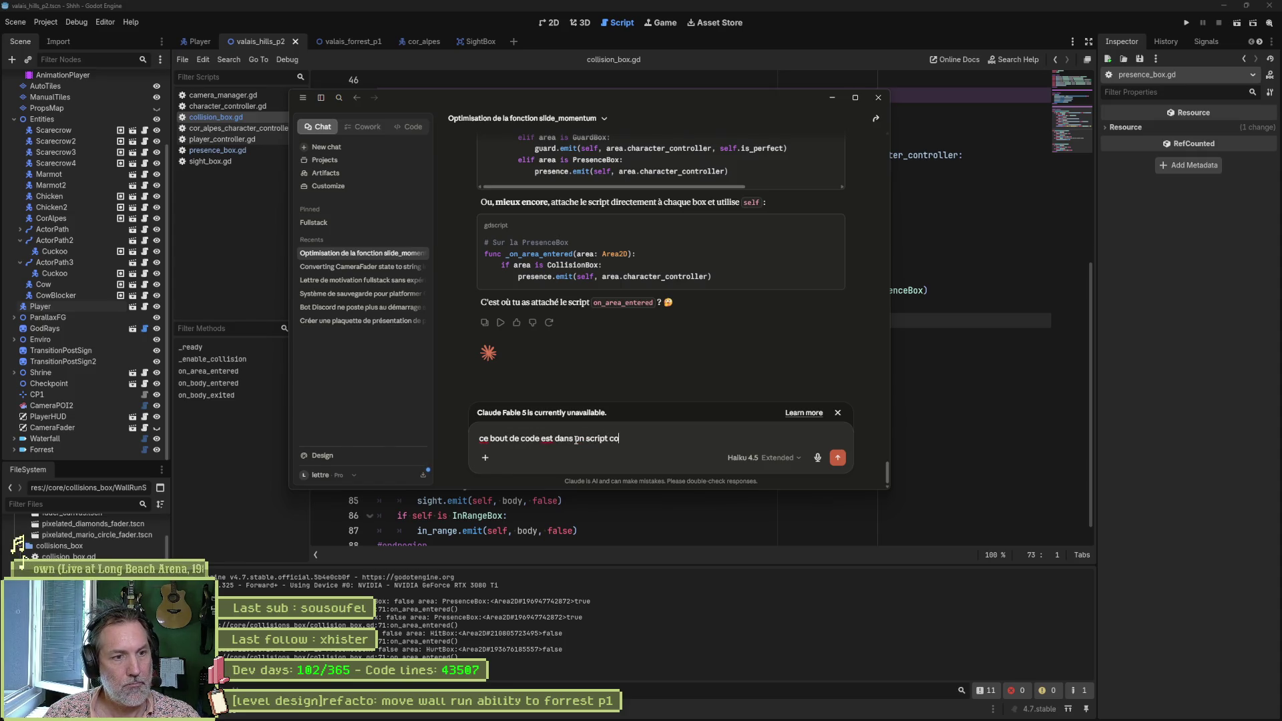
text(llision_box.gd)
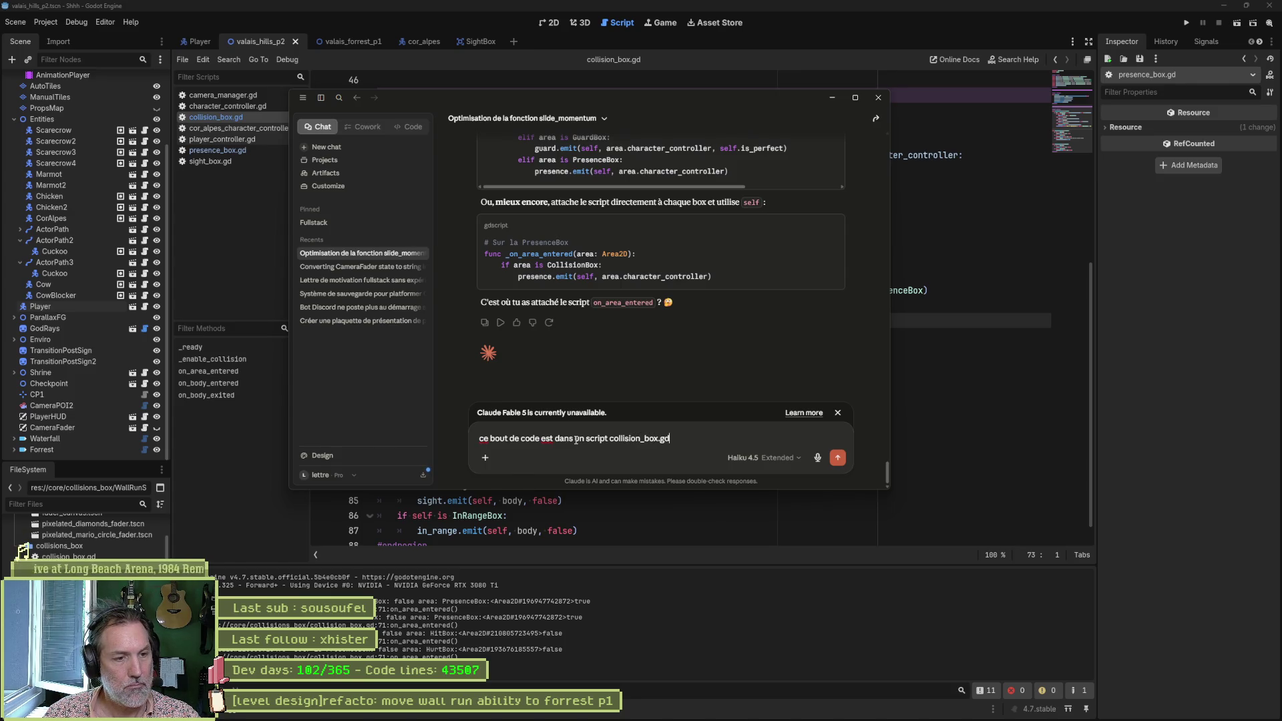
text(, tous)
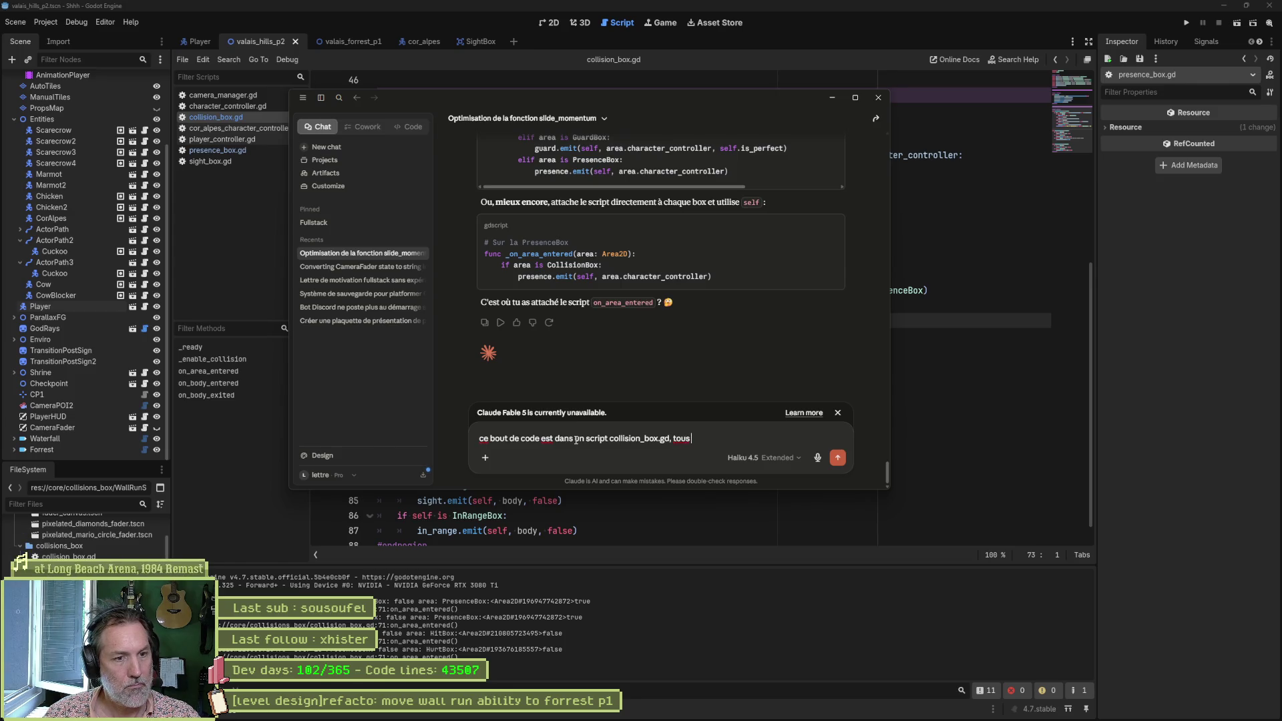
text( mes hit_box,)
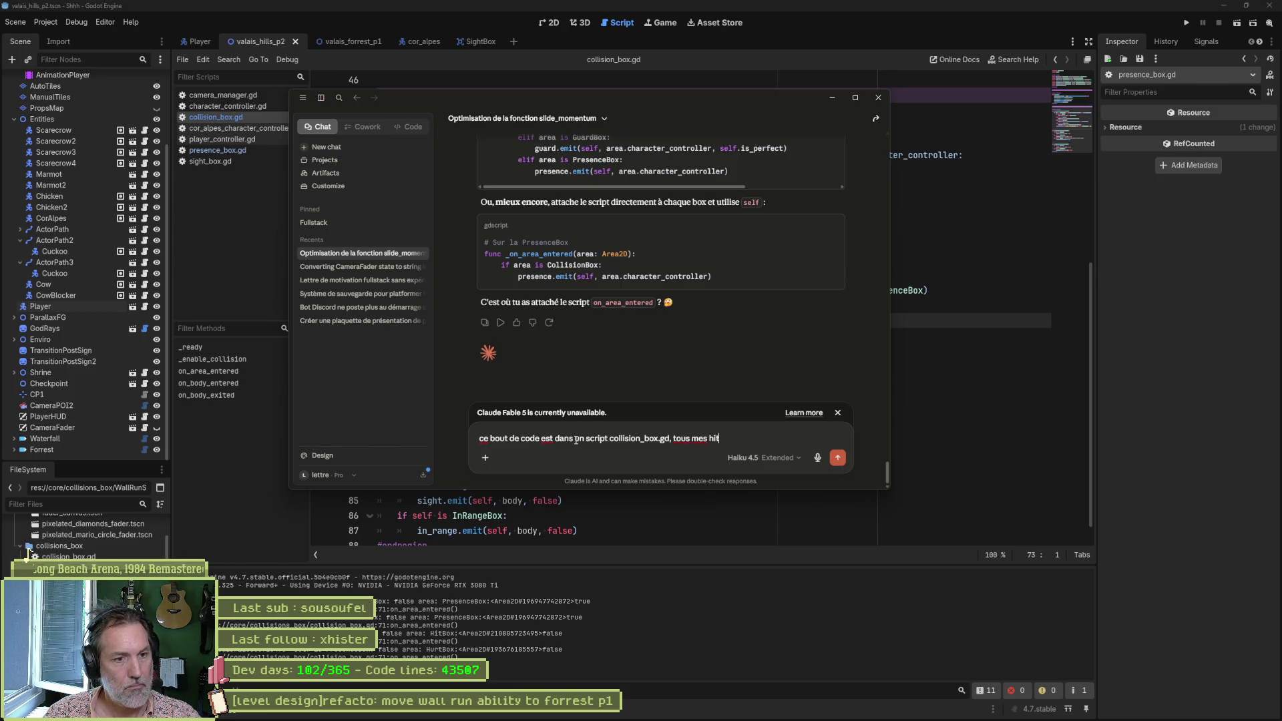
text( hurt_)
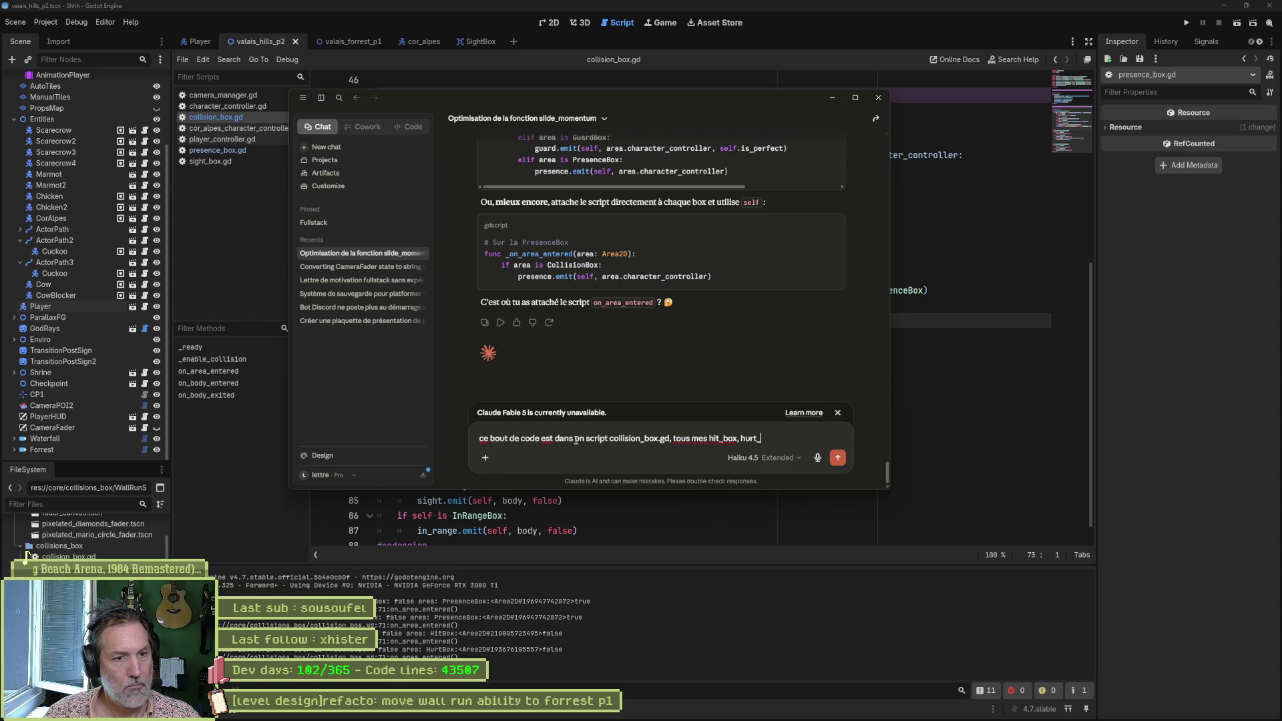
text(box, pr)
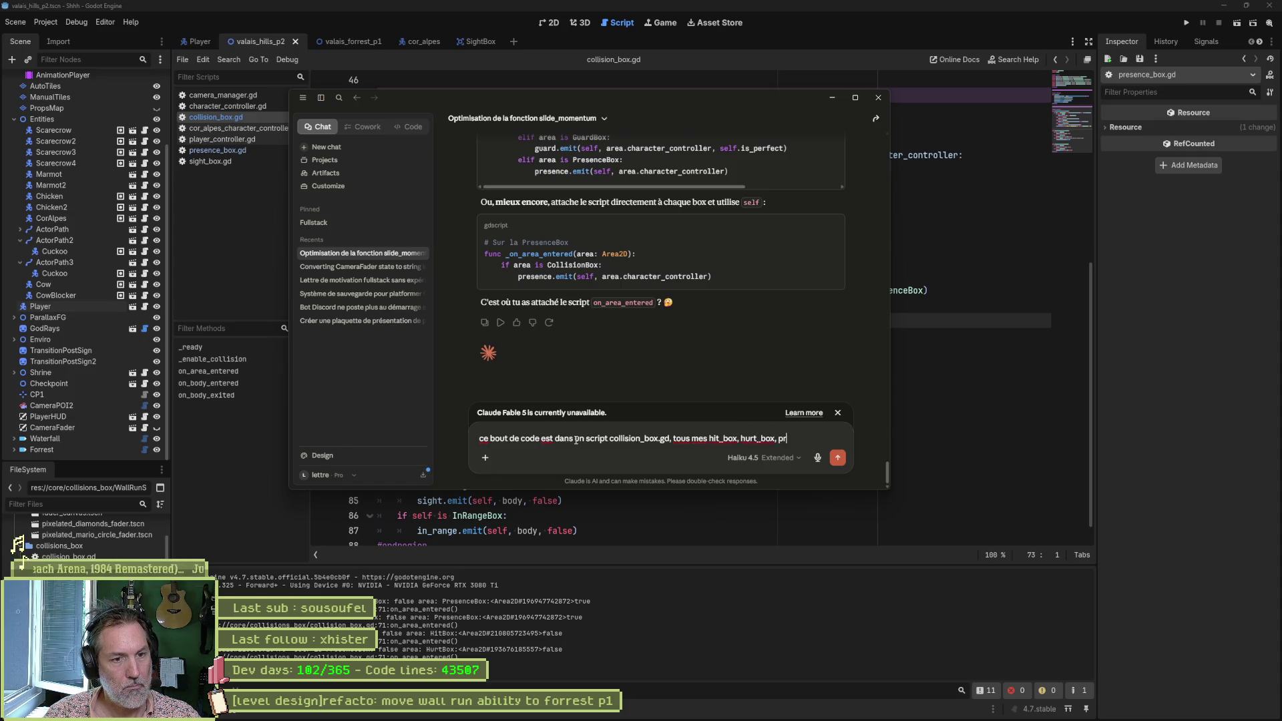
text(esence_box)
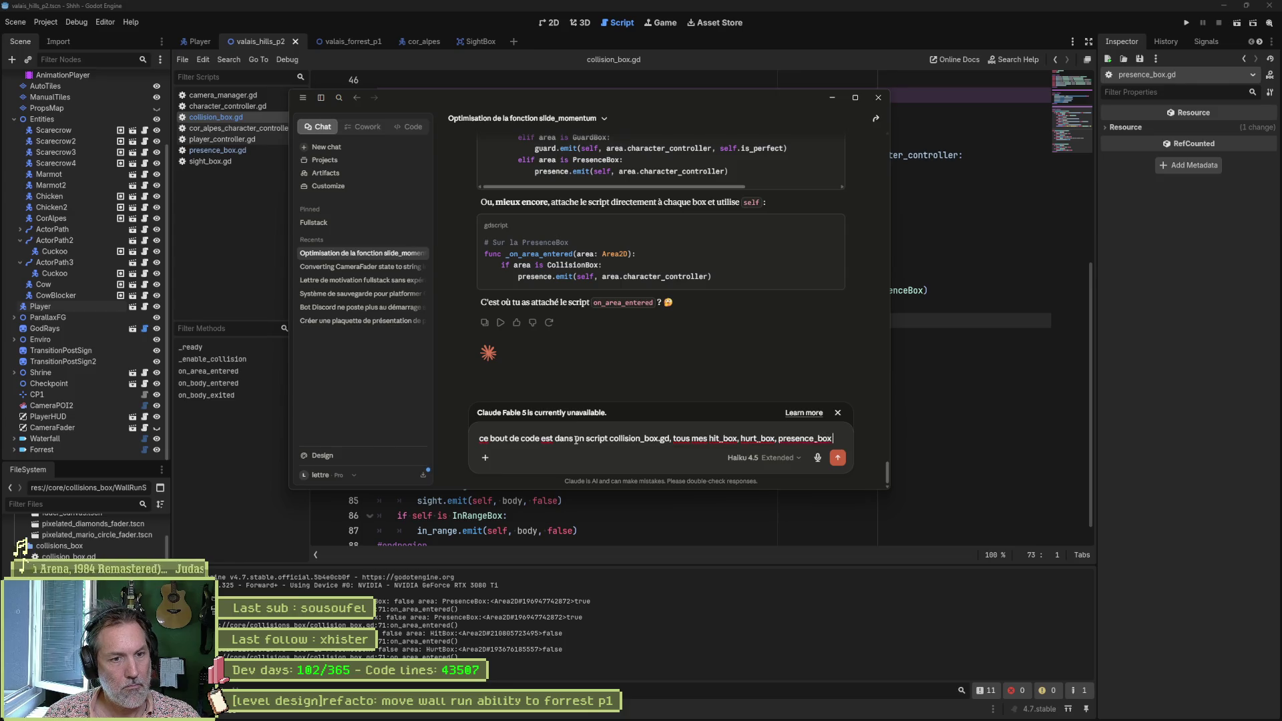
text( heritent de )
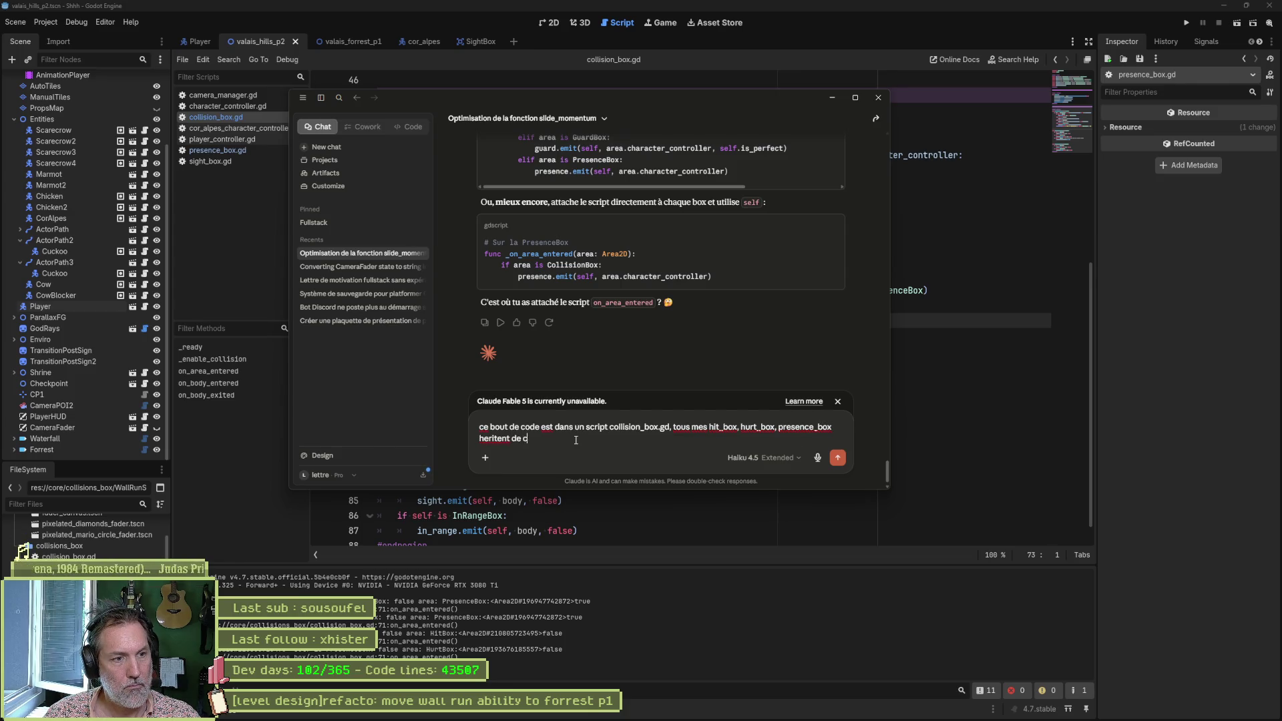
text(CollisionBox)
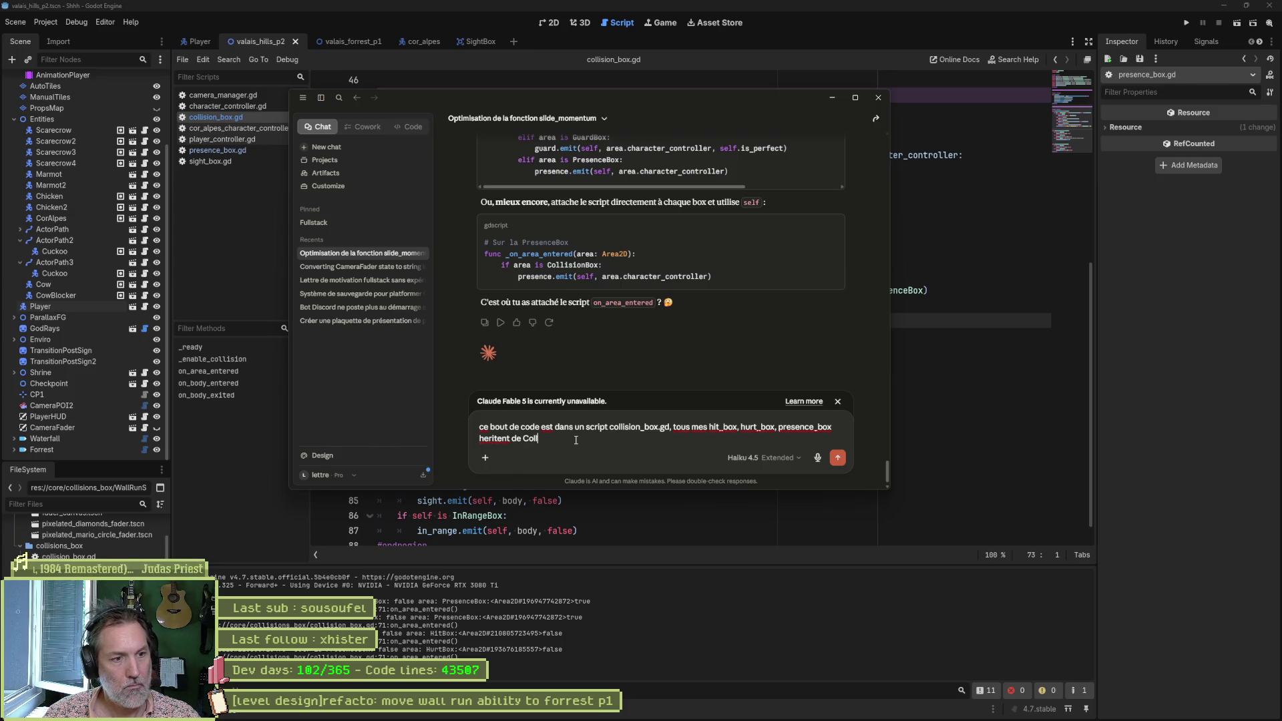
key(Return)
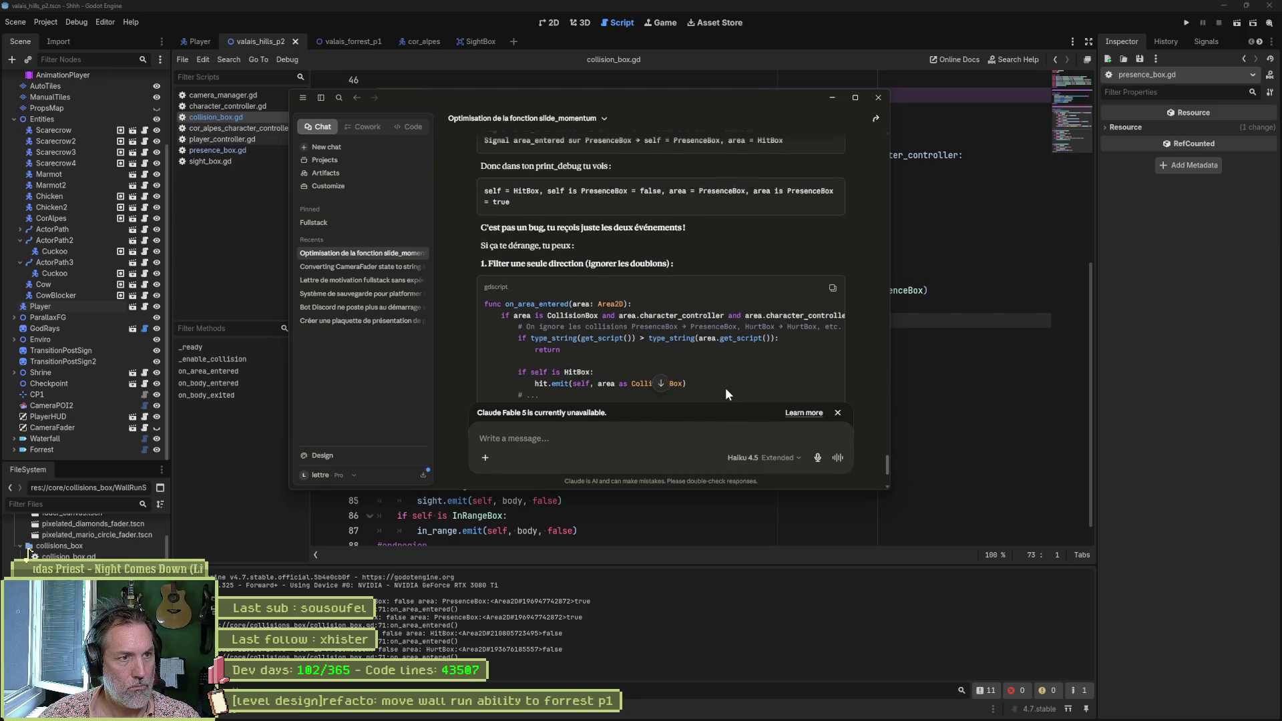
scroll(726, 389, up, 3)
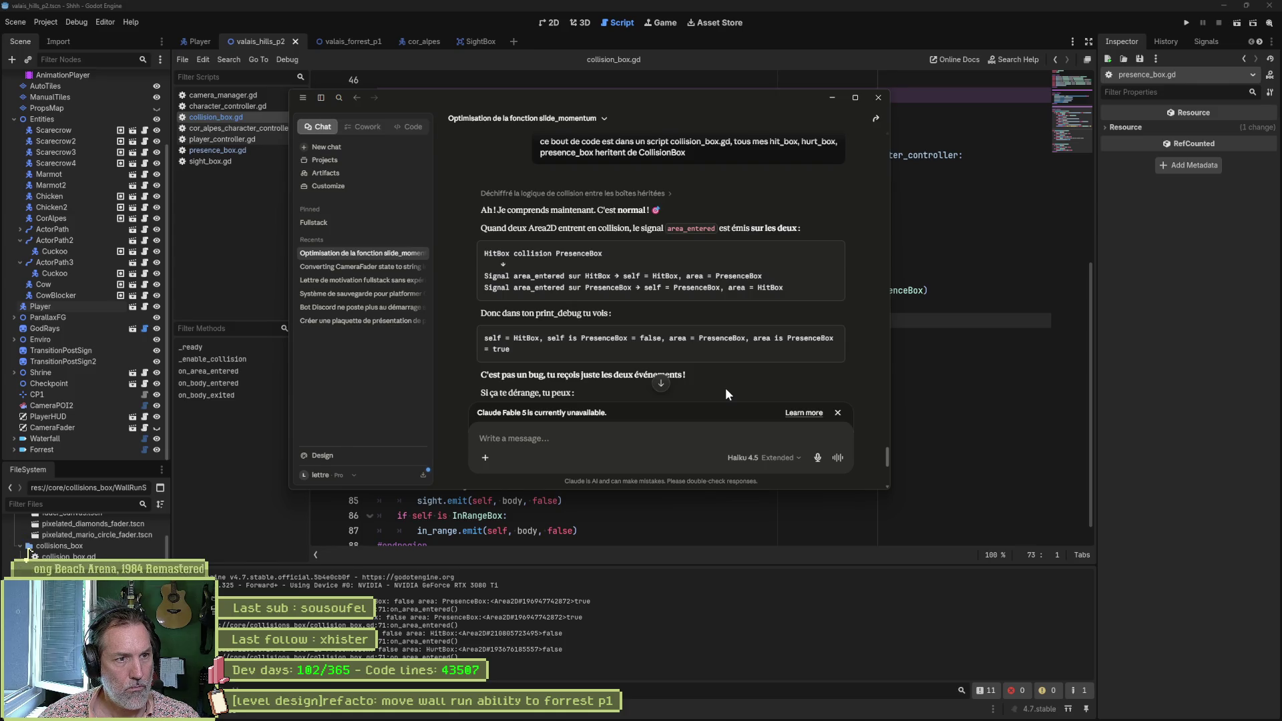
scroll(783, 385, down, 3)
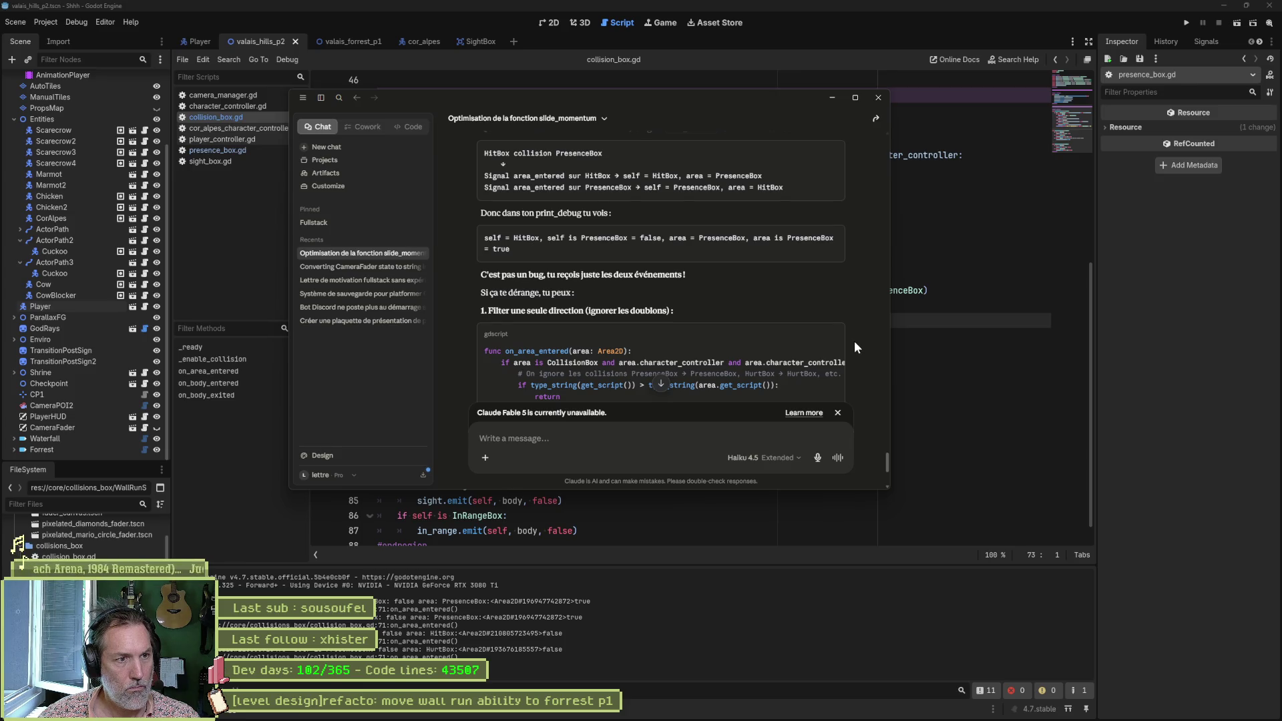
scroll(854, 342, down, 2)
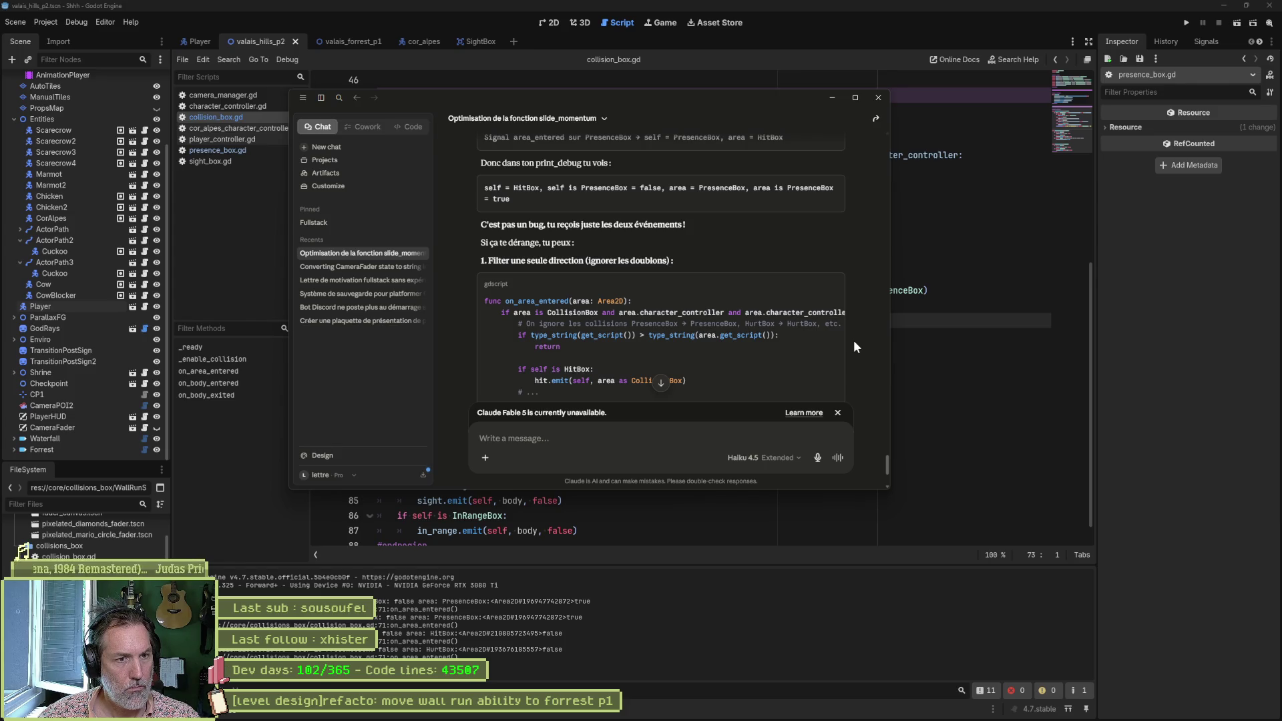
scroll(853, 339, down, 3)
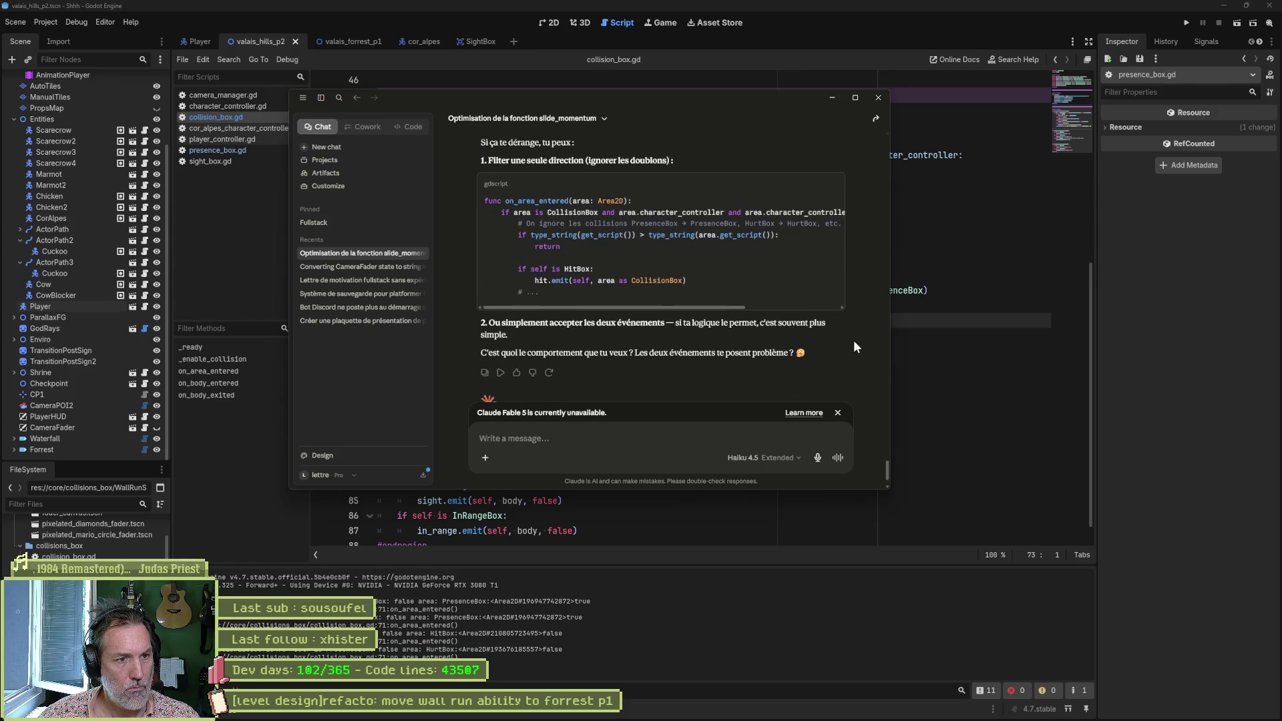